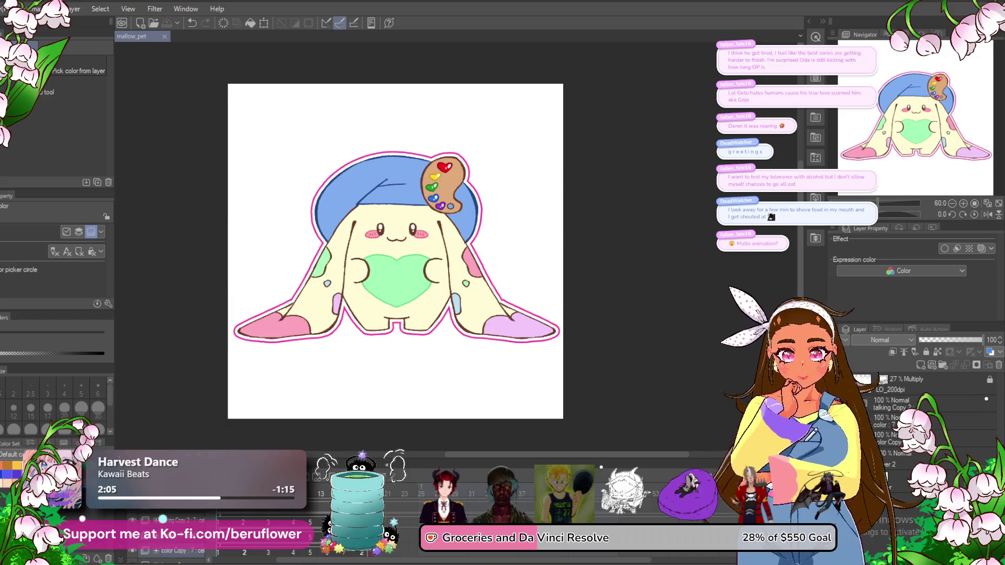
- Hide the white Paper layer, stop playback, and save the mallow_pet file
{"action": "left_click", "coordinate": [864, 477]}
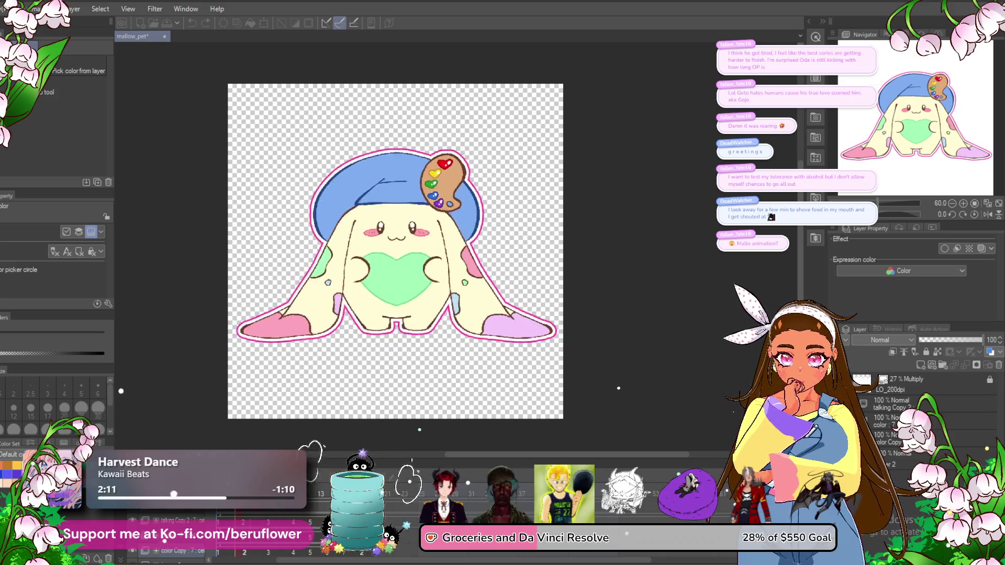
{"action": "left_click", "coordinate": [321, 296]}
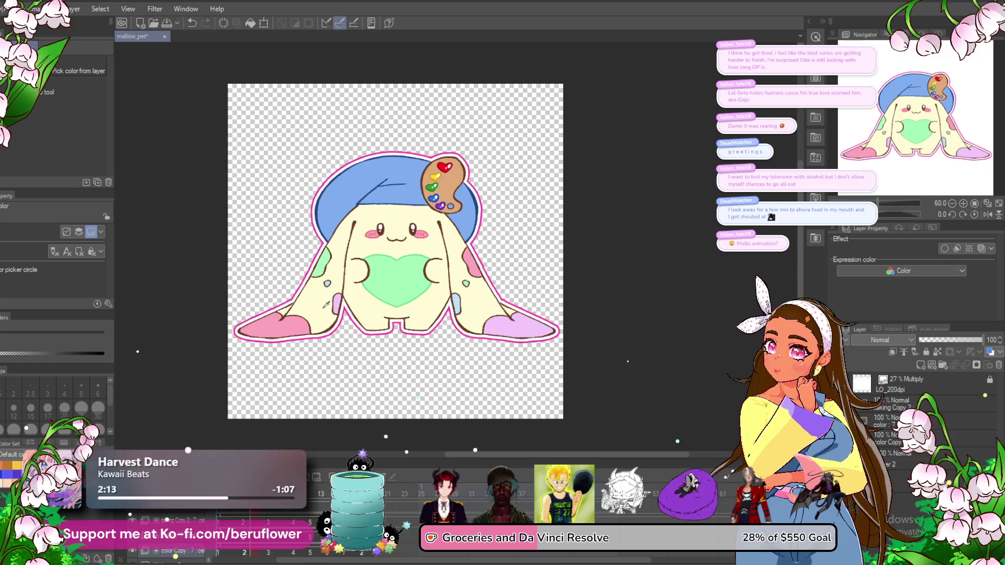
{"action": "key", "text": "ctrl+s"}
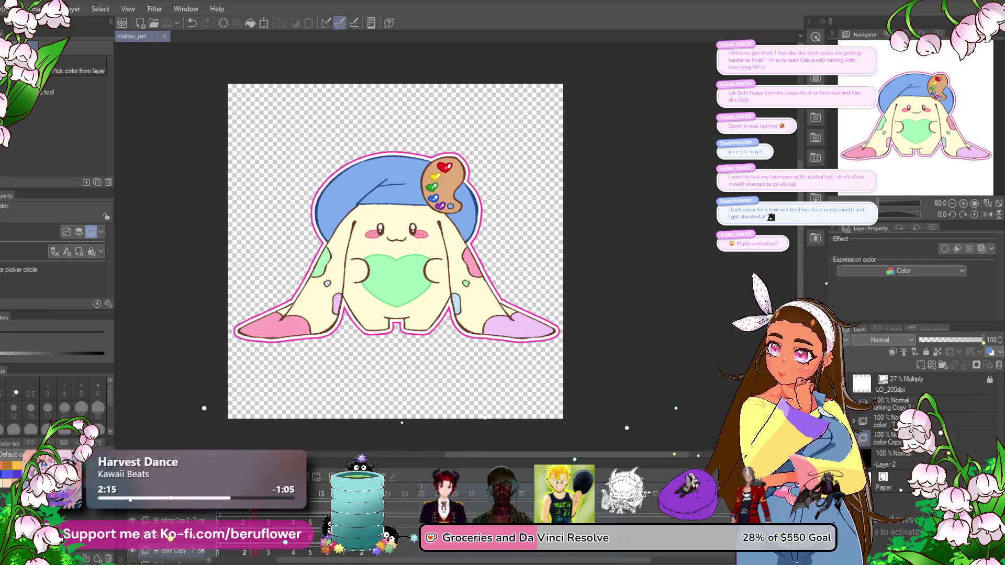
{"action": "key", "text": "alt+f"}
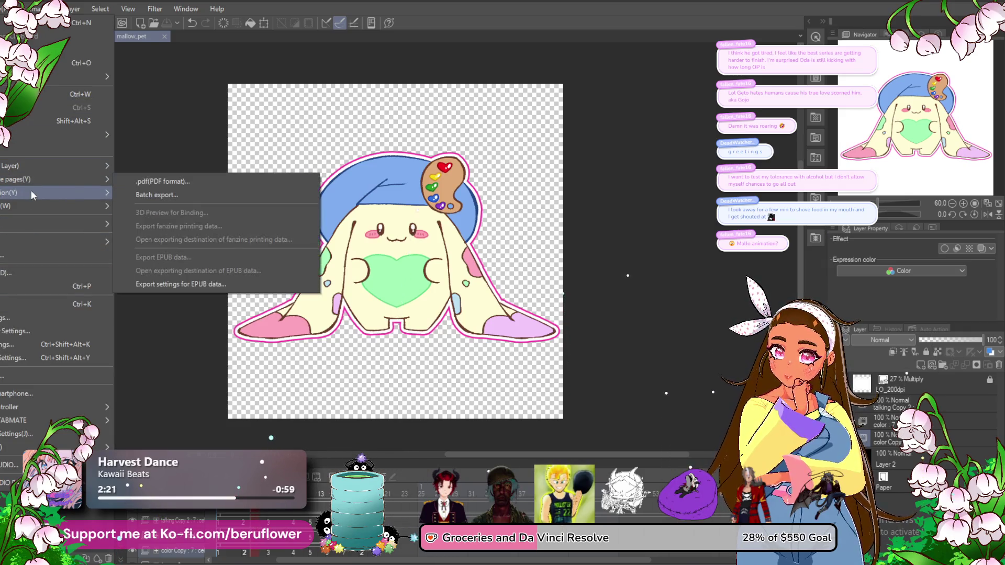
- Export mallow_pet as an animated GIF, 1000 px wide, with a transparent background
{"action": "mouse_move", "coordinate": [31, 193]}
{"action": "left_click", "coordinate": [161, 207]}
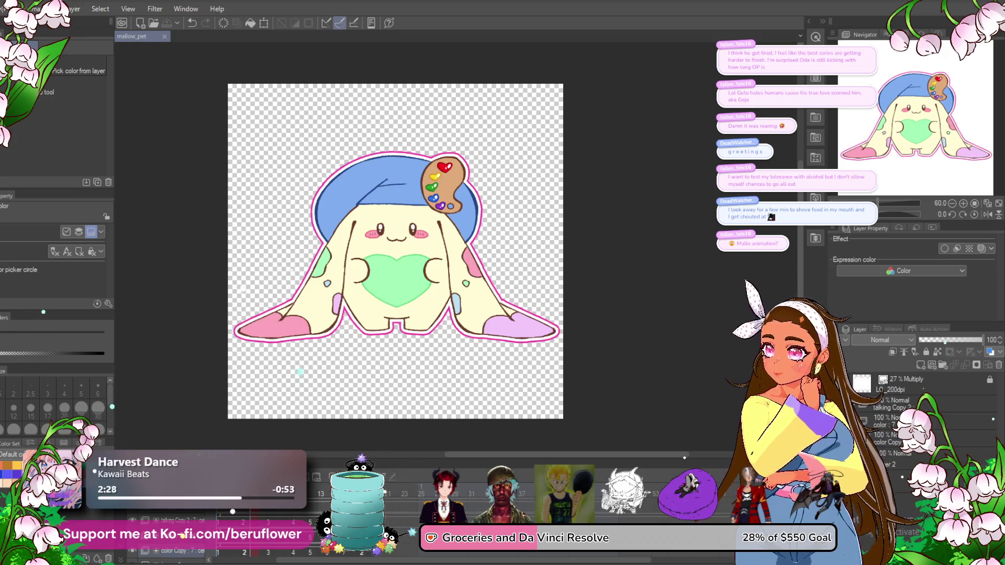
{"action": "left_click", "coordinate": [343, 220]}
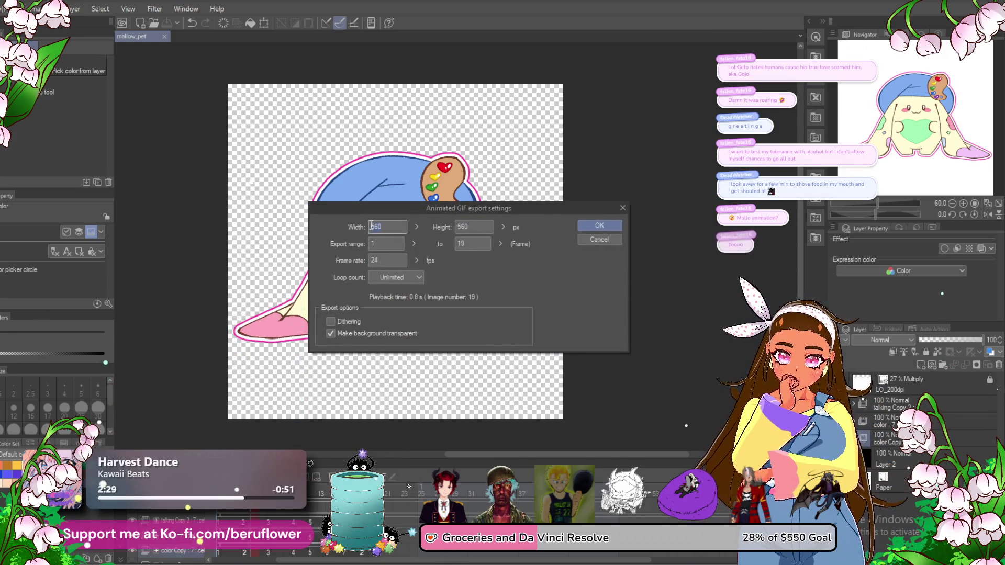
{"action": "type", "text": "1000"}
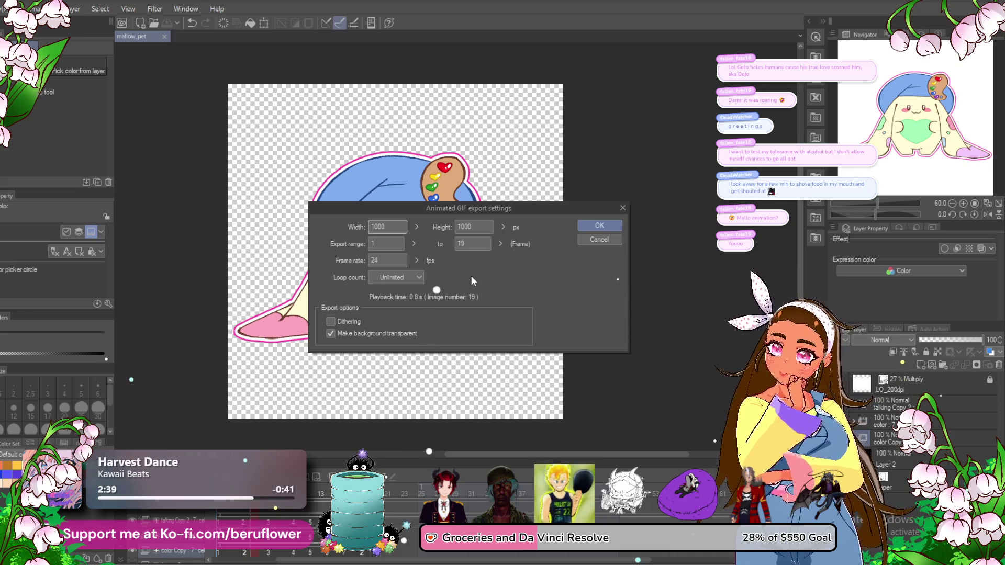
{"action": "left_click", "coordinate": [595, 225]}
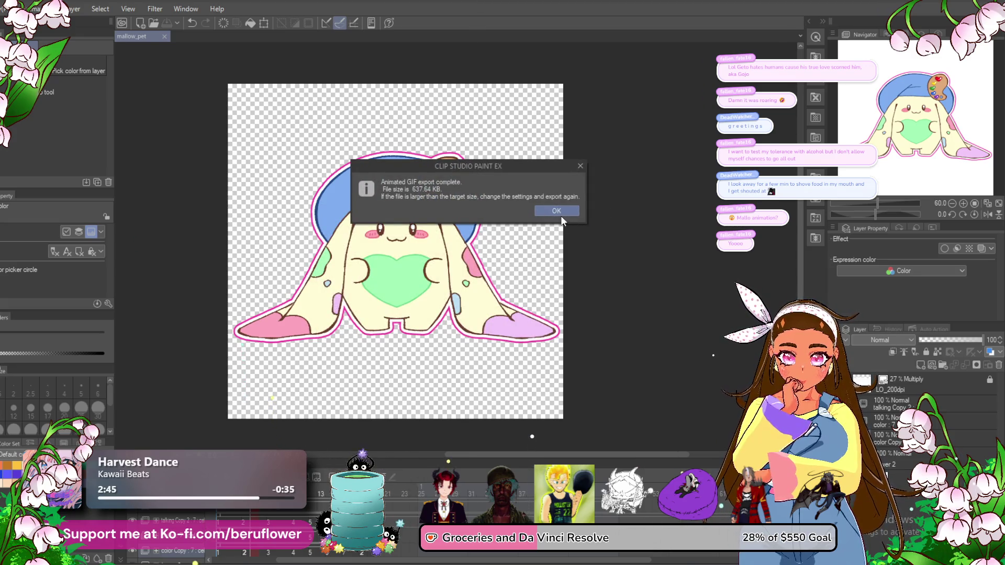
- Dismiss the export-complete notice to return to the mallow_pet canvas
{"action": "left_click", "coordinate": [561, 211]}
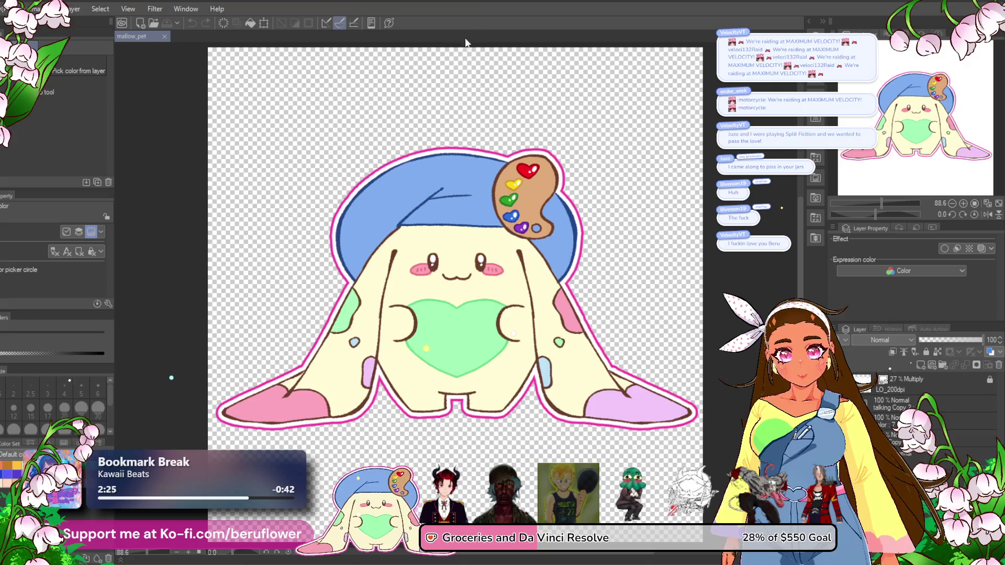
- Show the timeline, preview the mallow_pet face animation, then stop playback
{"action": "key", "text": "ctrl+shift+t"}
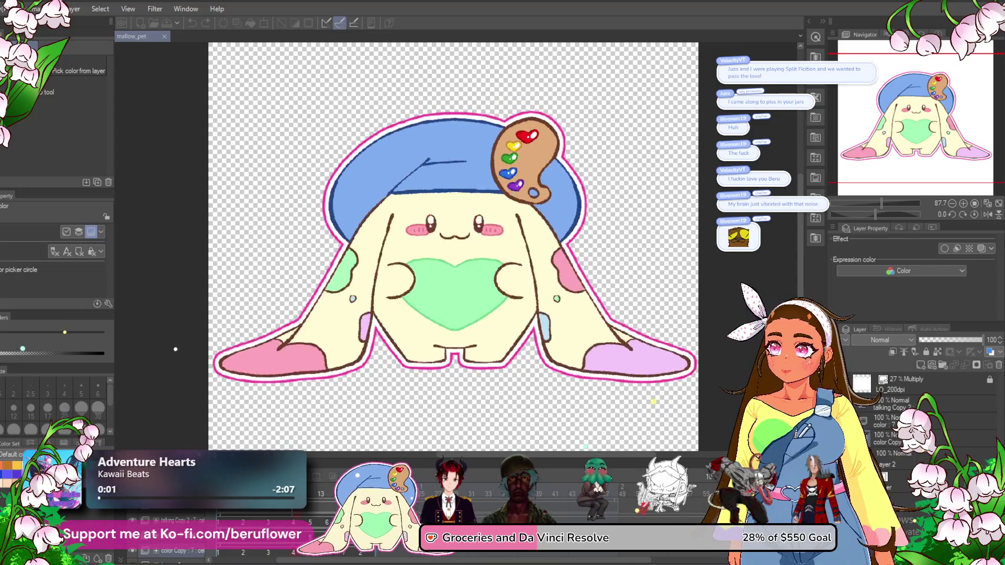
{"action": "key", "text": "space"}
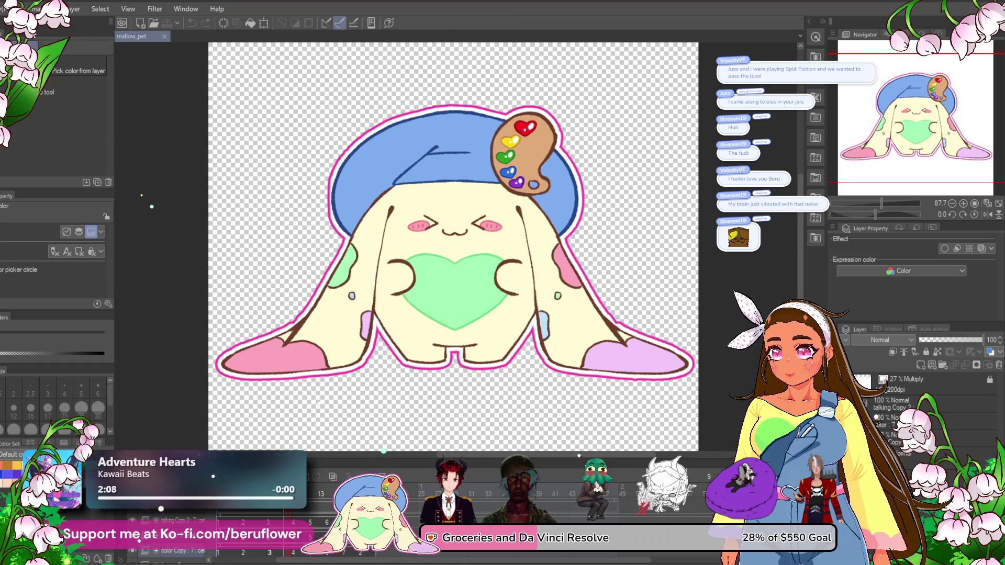
- Open the File menu, then close it without choosing a command
{"action": "left_click", "coordinate": [11, 9]}
{"action": "key", "text": "Escape"}
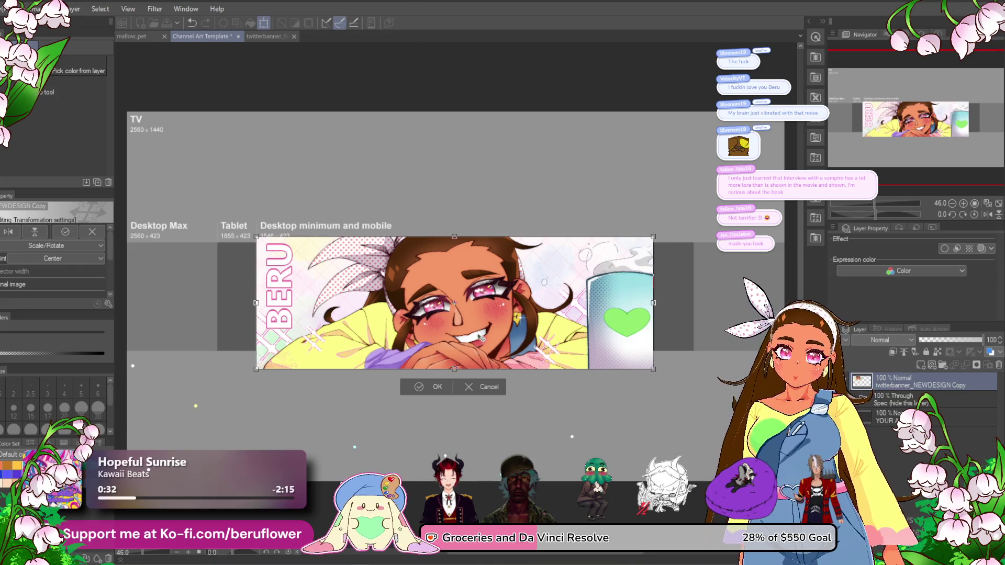
- Commit the banner transform, delete the banner layer, and return to the Channel Art Template
{"action": "key", "text": "Return"}
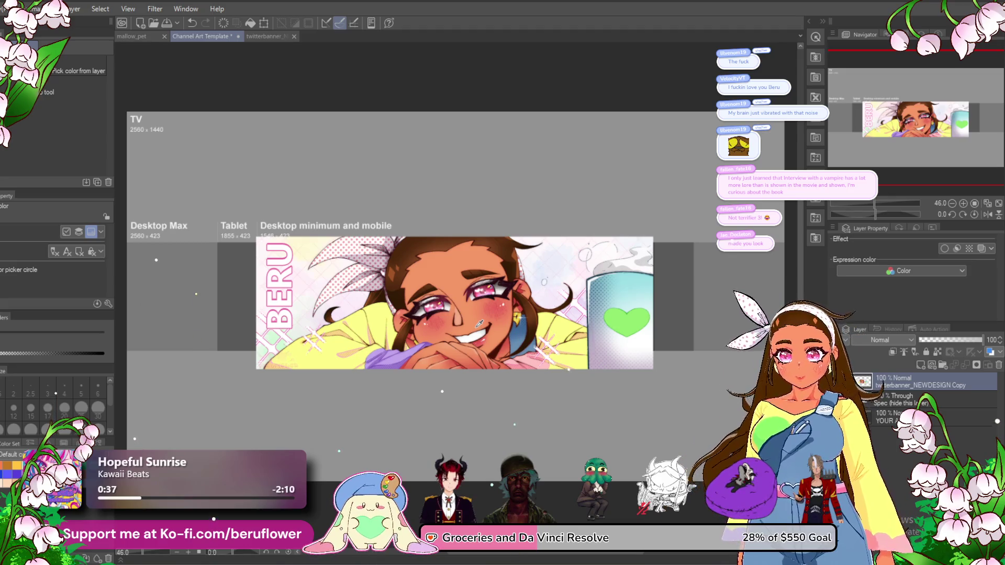
{"action": "left_click", "coordinate": [999, 365]}
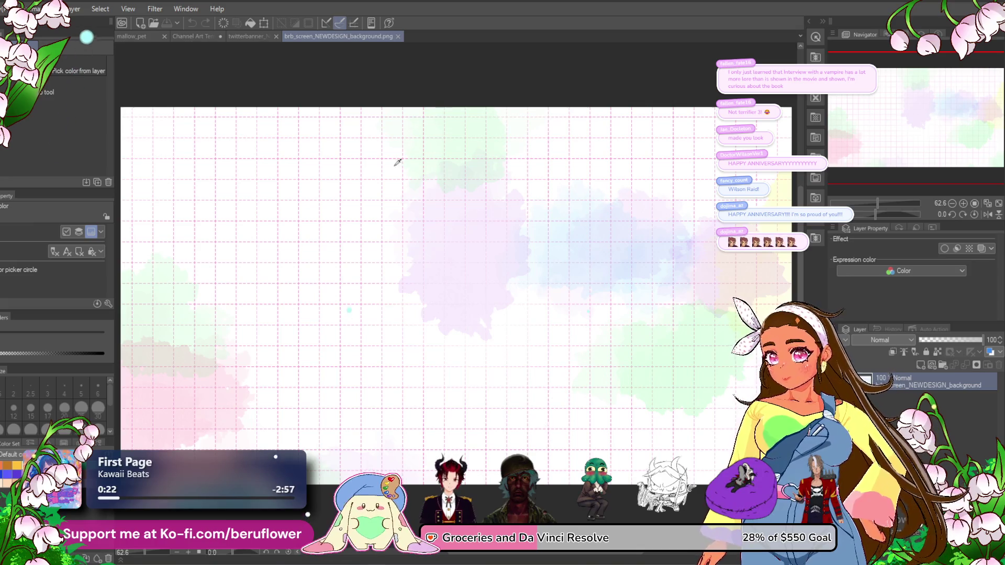
{"action": "left_click", "coordinate": [143, 36]}
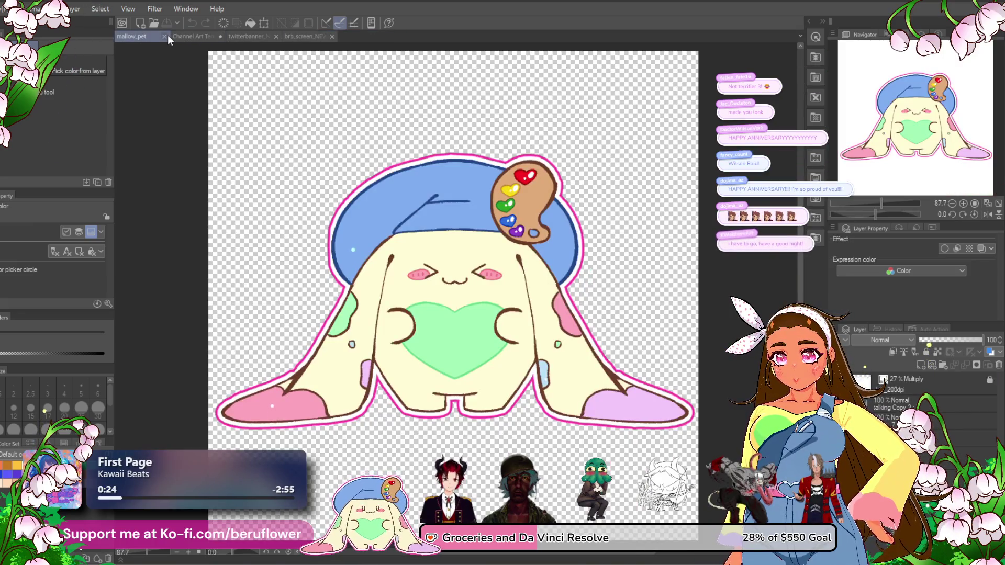
{"action": "left_click", "coordinate": [164, 36]}
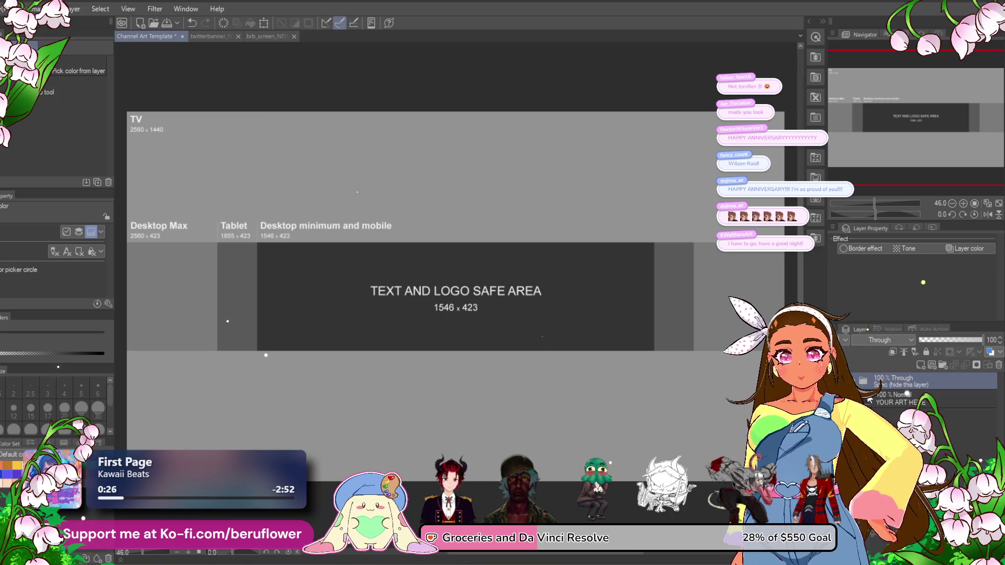
- Paste the copied watercolour grid as a new layer and start scaling it
{"action": "key", "text": "ctrl+v"}
{"action": "key", "text": "ctrl+t"}
{"action": "scroll", "coordinate": [505, 319], "scroll_direction": "down", "scroll_amount": 2}
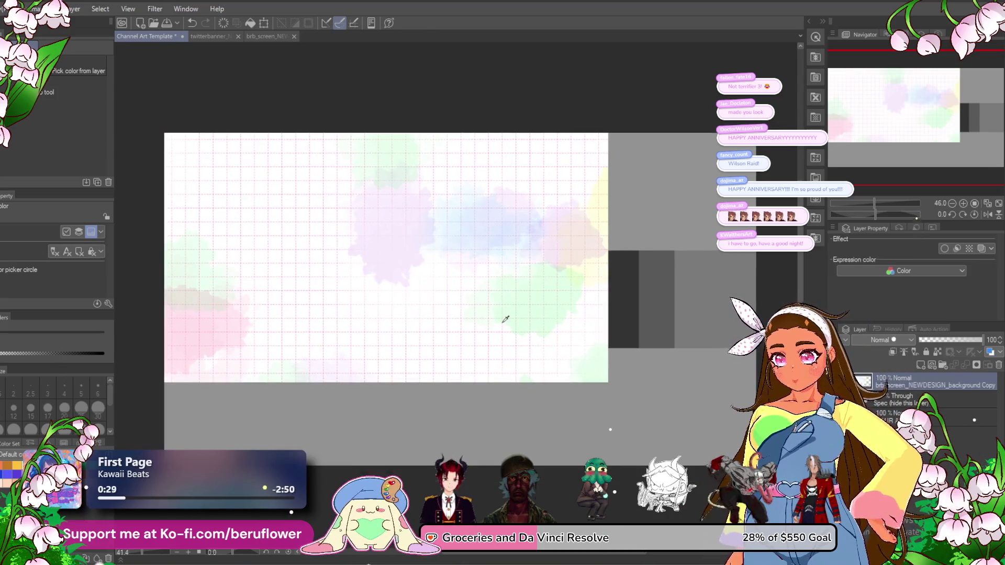
- Enlarge the pasted watercolour grid proportionally to fill the template canvas
{"action": "left_click_drag", "start_coordinate": [598, 376], "coordinate": [731, 451]}
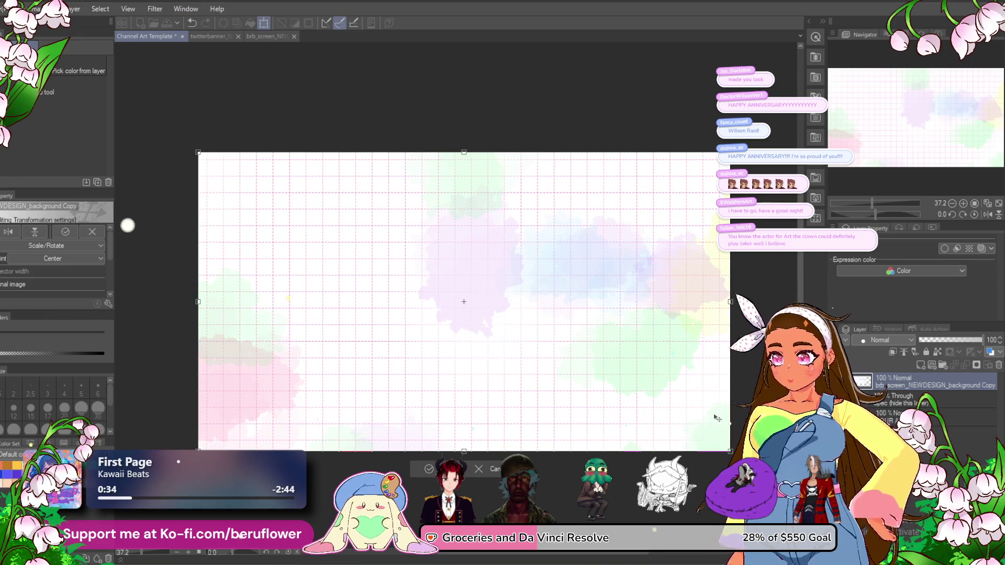
{"action": "key", "text": "Return"}
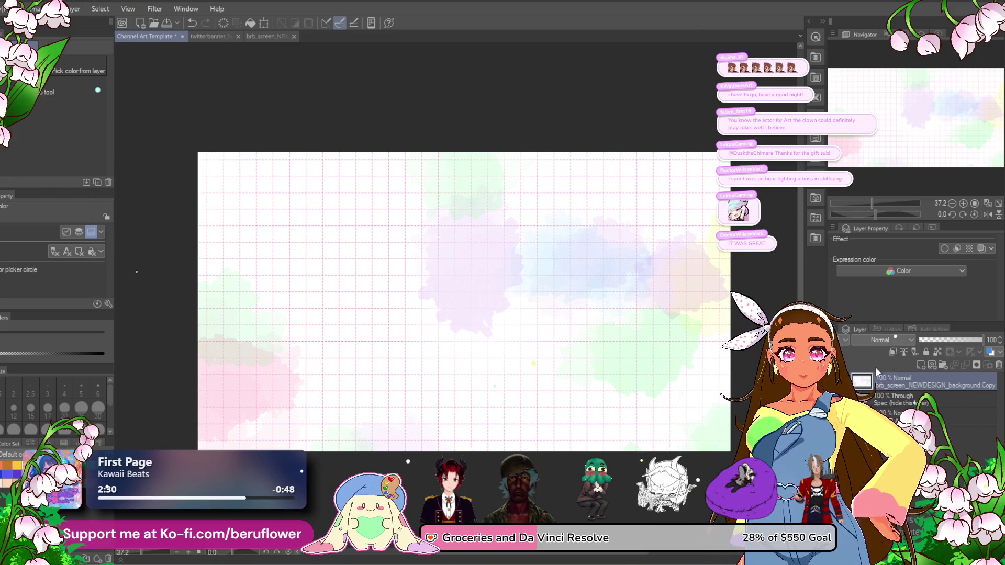
- Lower the watercolour layer's opacity so the safe-area guides show through
{"action": "left_click", "coordinate": [944, 341]}
{"action": "left_click_drag", "start_coordinate": [944, 340], "coordinate": [951, 340]}
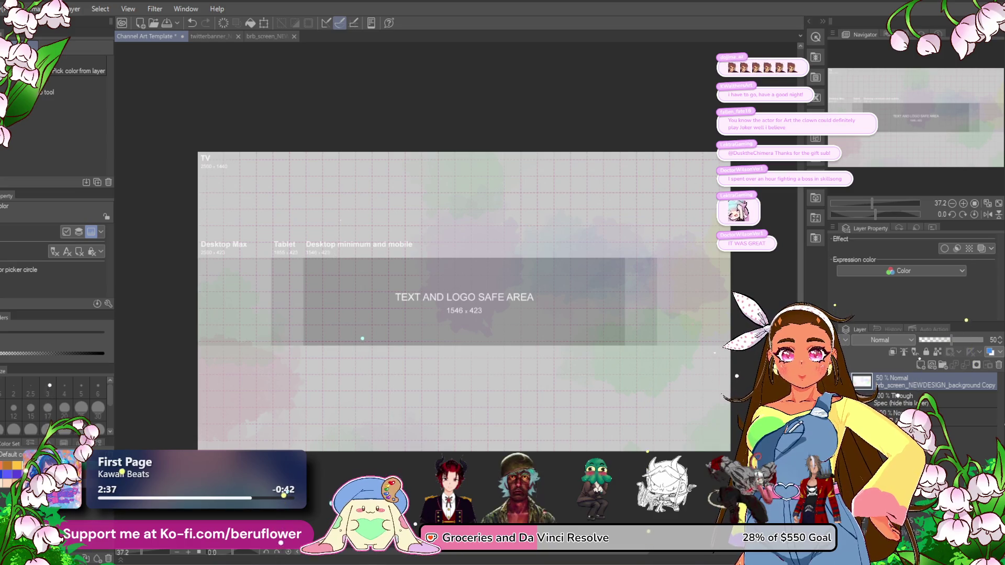
{"action": "scroll", "coordinate": [466, 322], "scroll_direction": "up", "scroll_amount": 3}
{"action": "scroll", "coordinate": [467, 322], "scroll_direction": "down", "scroll_amount": 1}
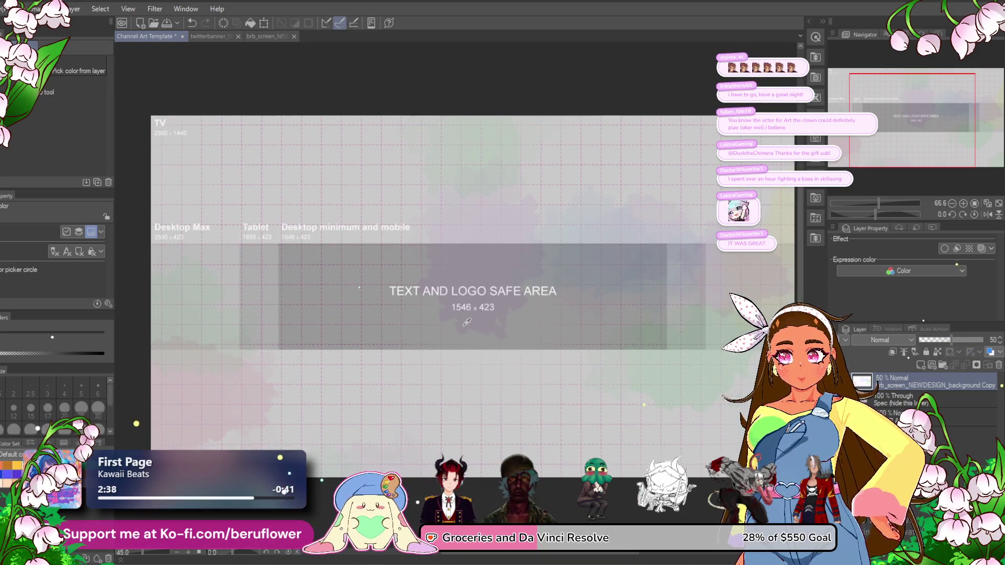
{"action": "scroll", "coordinate": [467, 322], "scroll_direction": "down", "scroll_amount": 2}
{"action": "scroll", "coordinate": [467, 322], "scroll_direction": "up", "scroll_amount": 1}
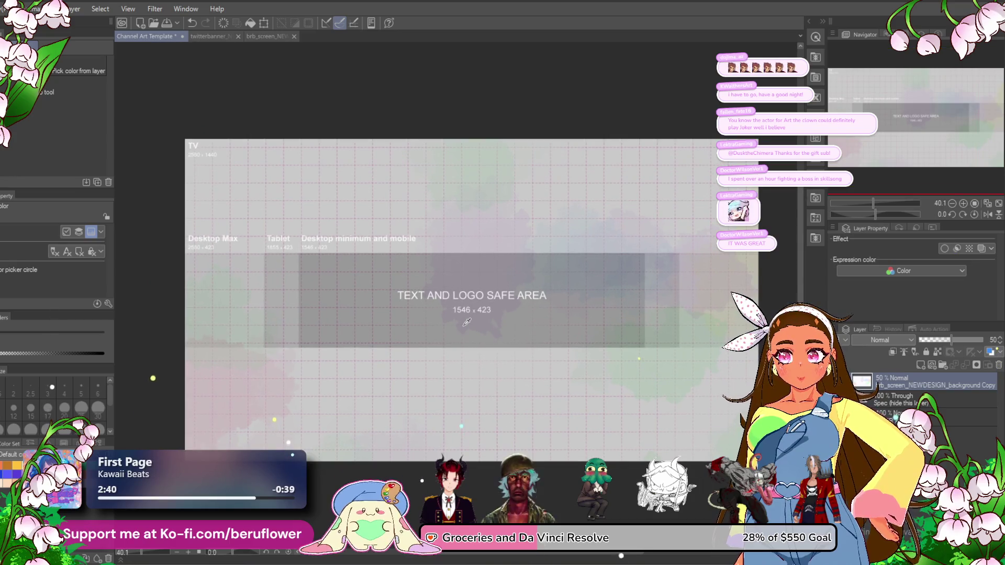
{"action": "scroll", "coordinate": [466, 322], "scroll_direction": "up", "scroll_amount": 1}
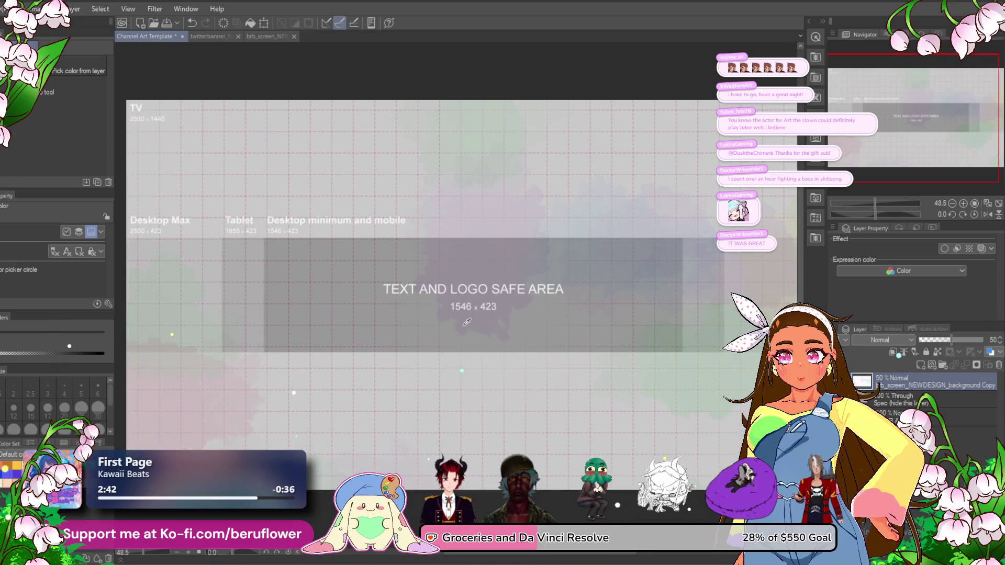
{"action": "key", "text": "ctrl+z"}
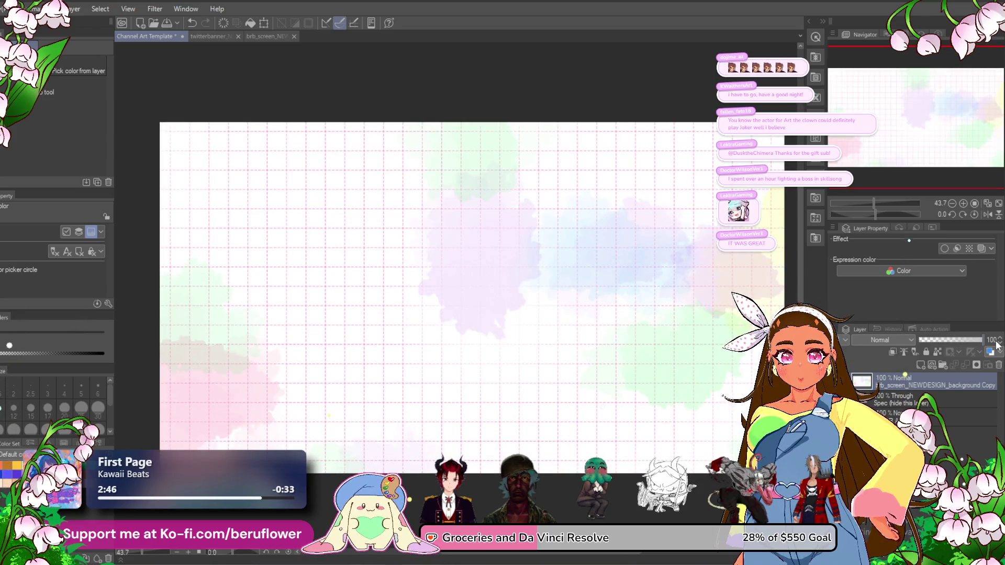
{"action": "left_click_drag", "start_coordinate": [957, 341], "coordinate": [959, 340]}
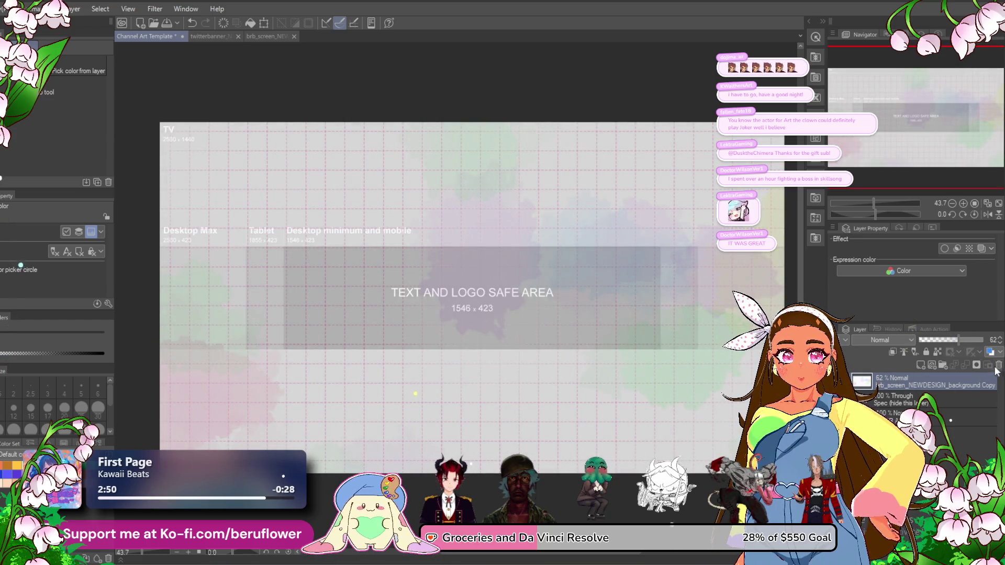
- Delete the watercolour layer and close the brb_screen background document
{"action": "left_click", "coordinate": [998, 366]}
{"action": "left_click", "coordinate": [259, 36]}
{"action": "left_click", "coordinate": [344, 36]}
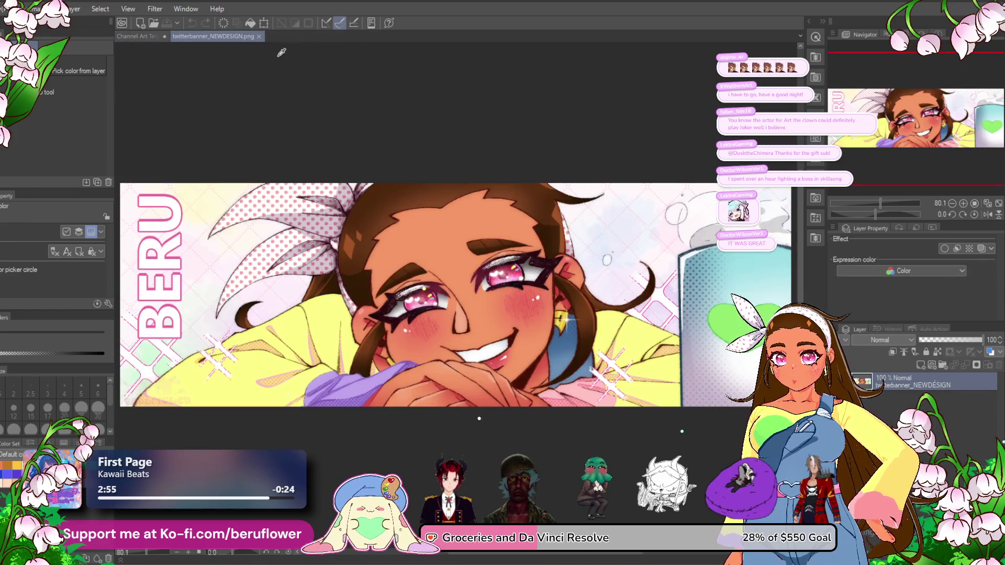
- Close the twitterbanner_NEWDESIGN.png file
{"action": "left_click", "coordinate": [259, 37]}
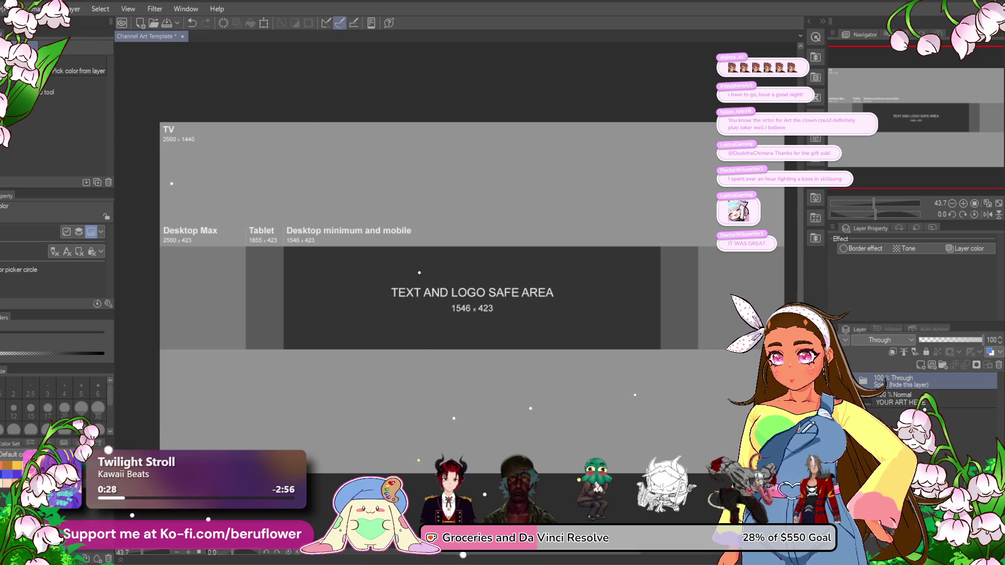
- Paste the watercolour canvas into the template and close the justchatting overlay without saving
{"action": "left_click", "coordinate": [12, 9]}
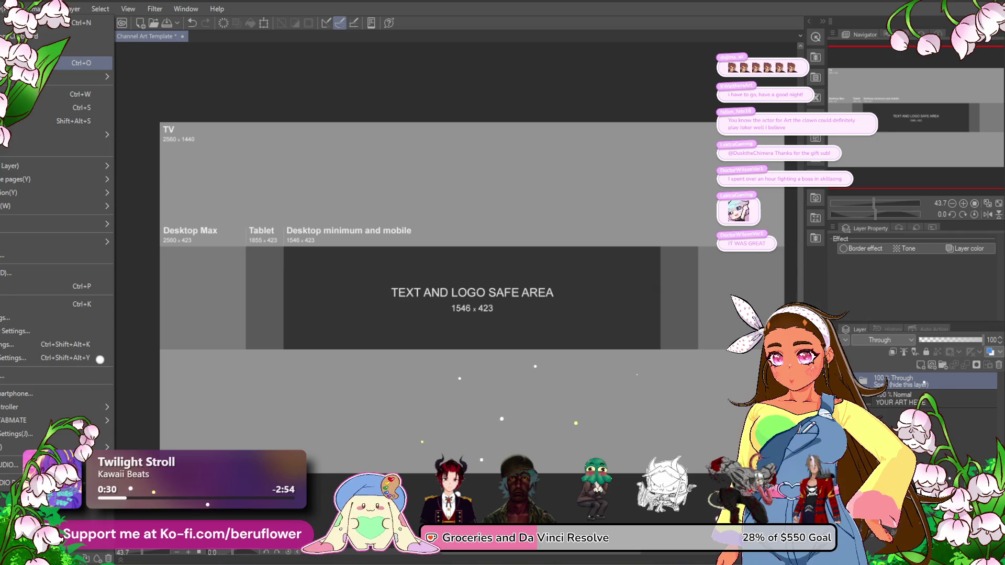
{"action": "key", "text": "Escape"}
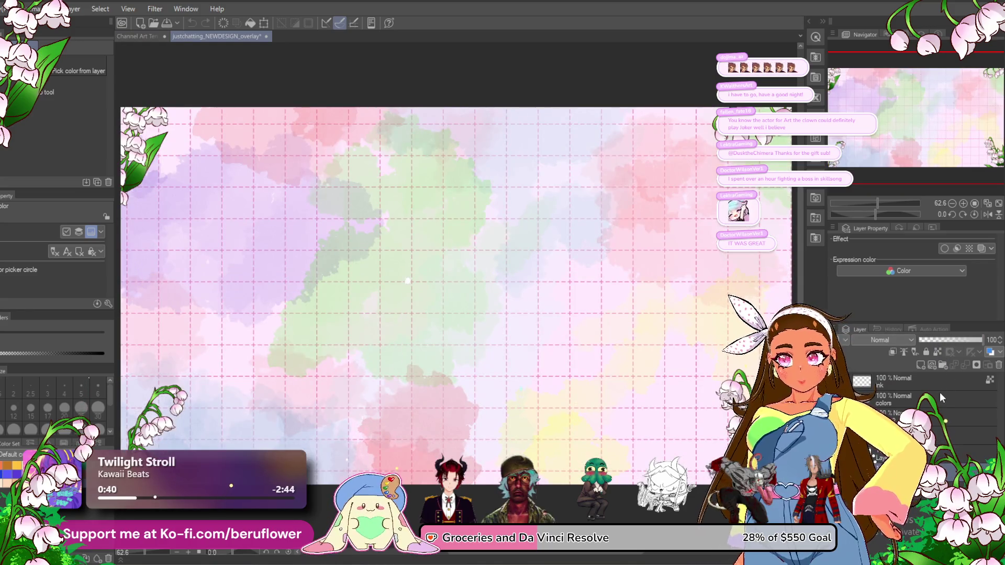
{"action": "left_click", "coordinate": [135, 35]}
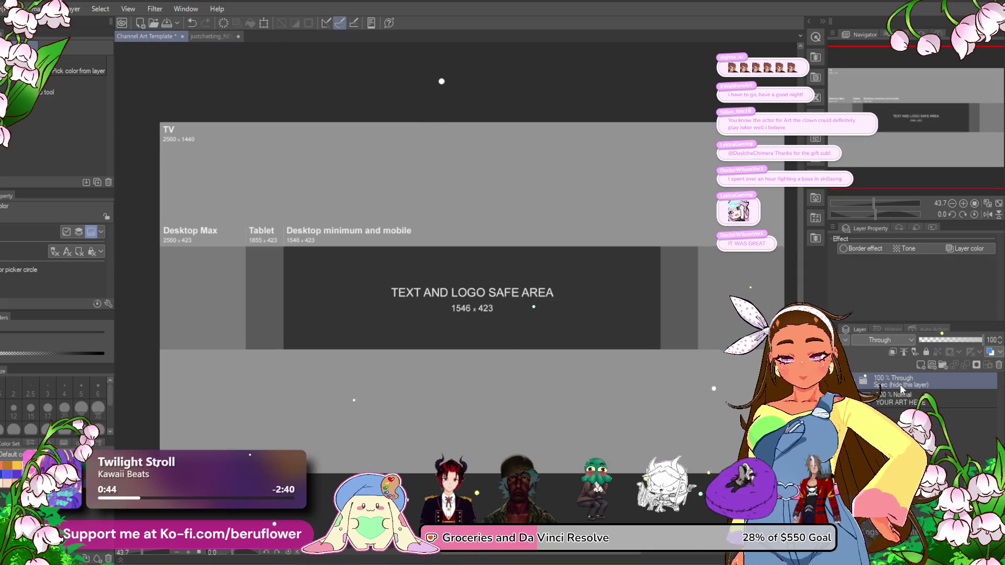
{"action": "key", "text": "ctrl+v"}
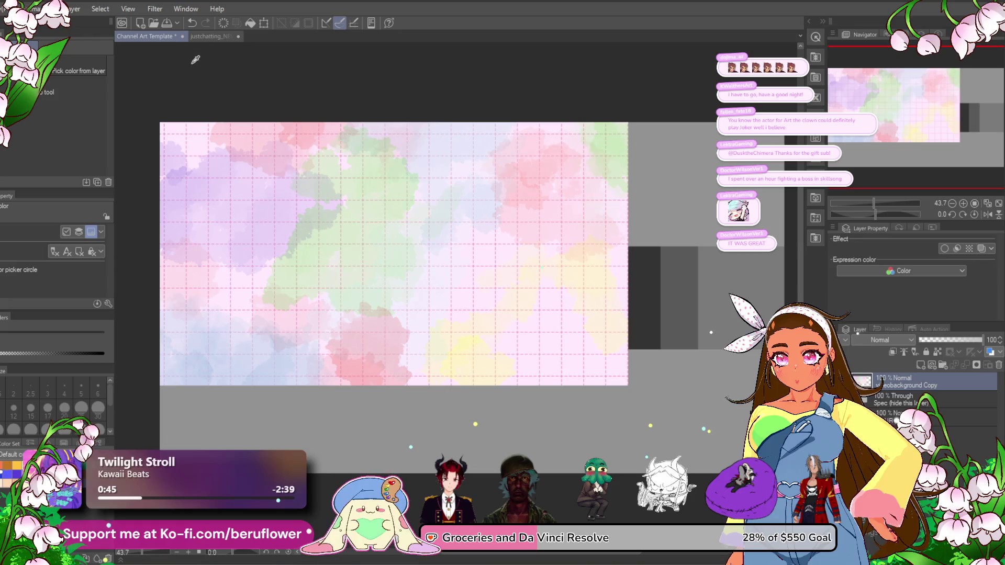
{"action": "left_click", "coordinate": [238, 36]}
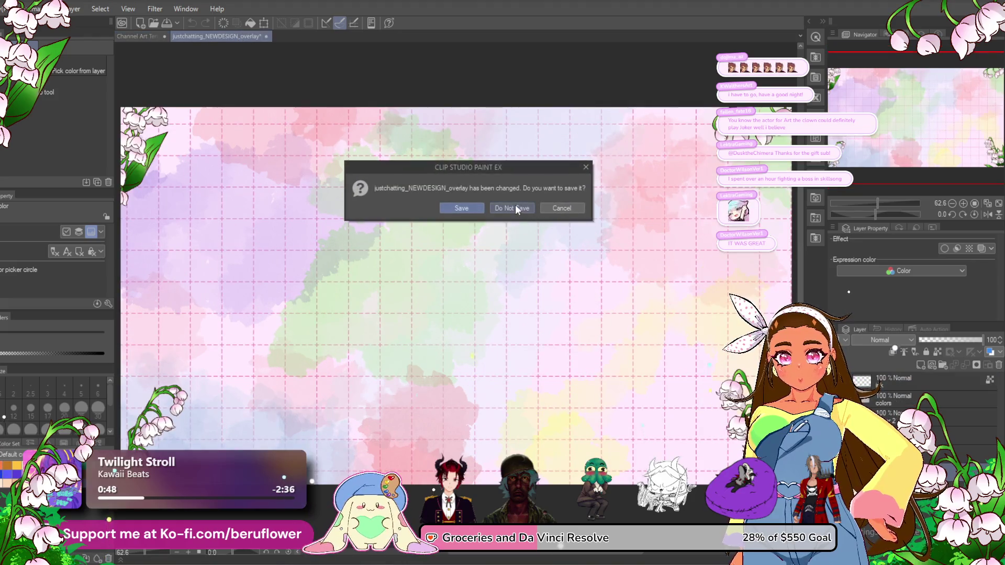
{"action": "left_click", "coordinate": [516, 205]}
- Enlarge the pasted watercolour layer to cover more of the canvas and apply the resize
{"action": "key", "text": "ctrl+t"}
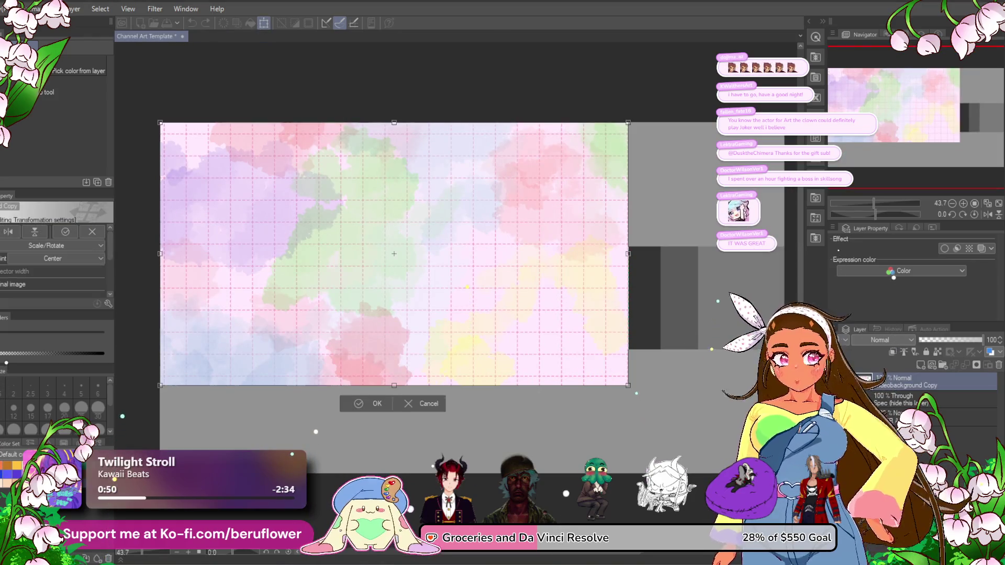
{"action": "mouse_move", "coordinate": [628, 386]}
{"action": "left_mouse_down"}
{"action": "mouse_move", "coordinate": [635, 414]}
{"action": "mouse_move", "coordinate": [694, 425]}
{"action": "left_mouse_up"}
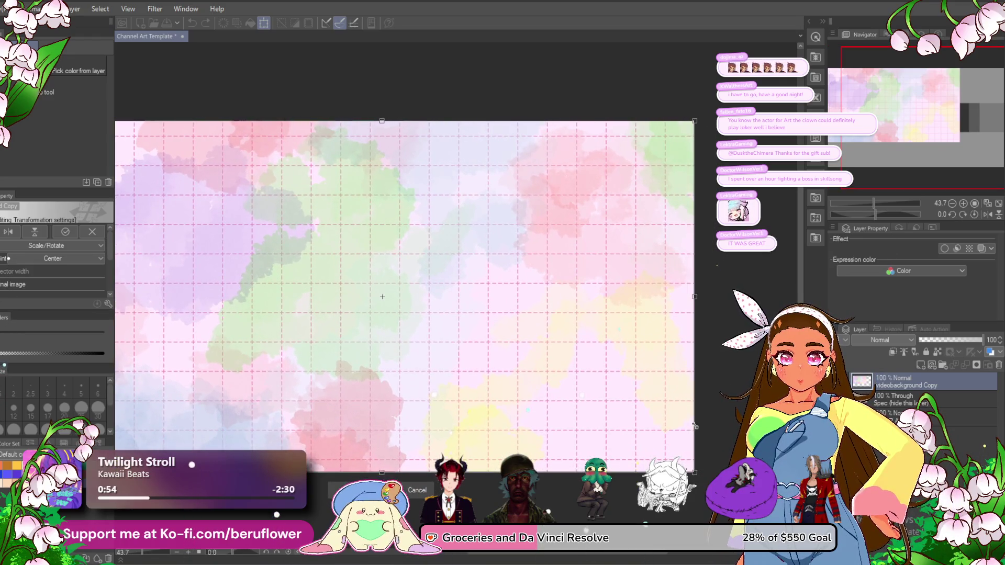
{"action": "key", "text": "Return"}
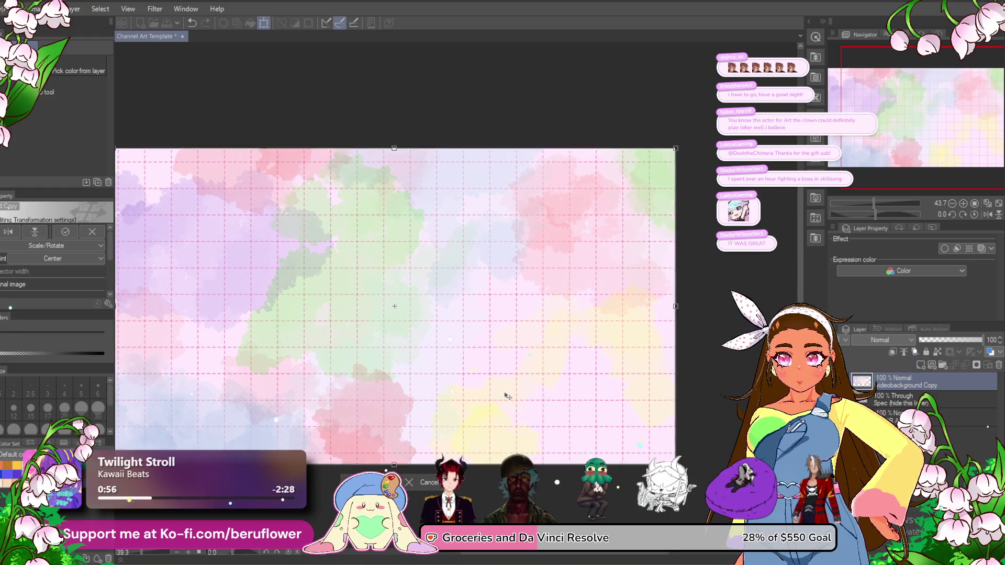
{"action": "scroll", "coordinate": [505, 394], "scroll_direction": "down", "scroll_amount": 2}
{"action": "mouse_move", "coordinate": [505, 395]}
{"action": "left_mouse_down"}
{"action": "mouse_move", "coordinate": [499, 371]}
{"action": "mouse_move", "coordinate": [540, 377]}
{"action": "left_mouse_up"}
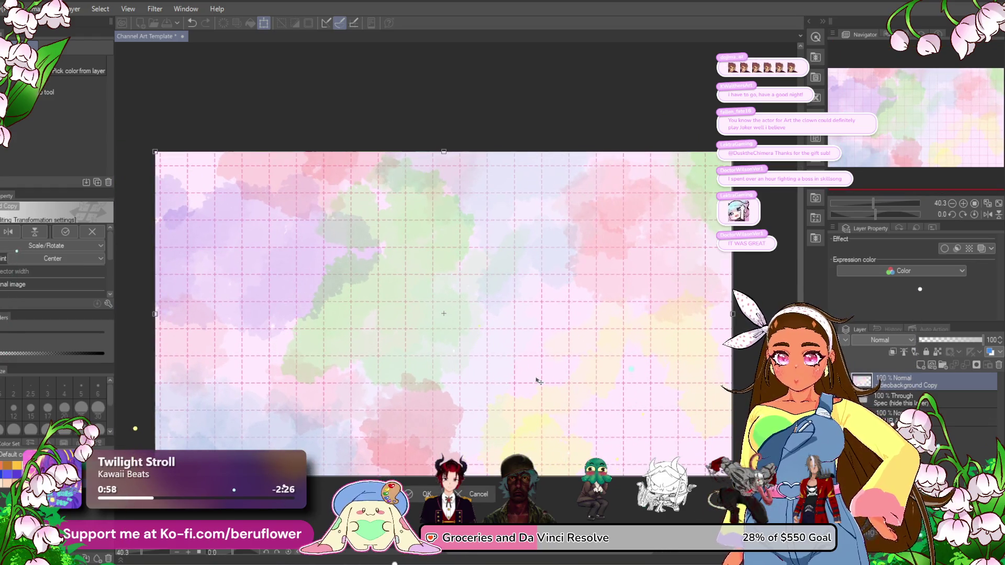
{"action": "key", "text": "i"}
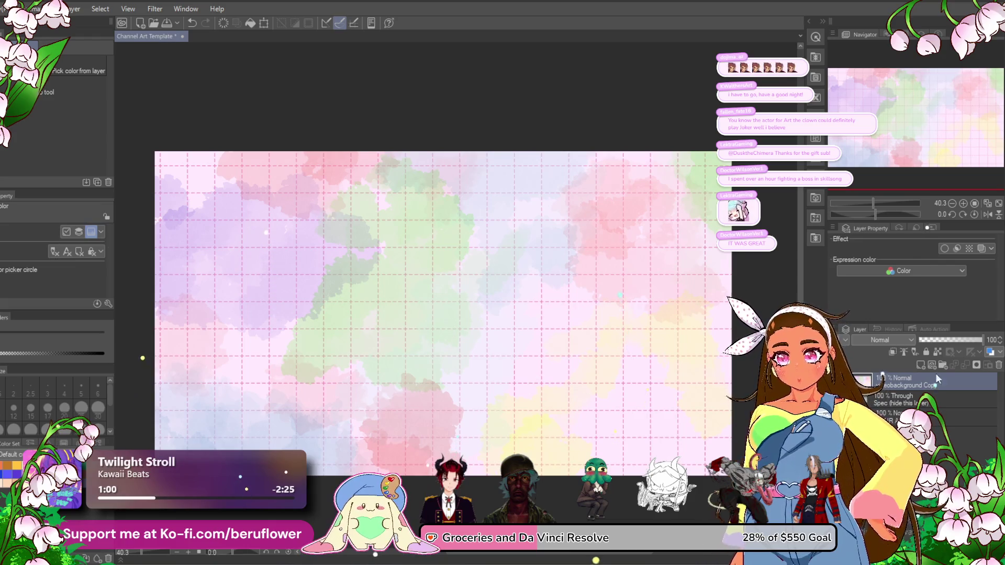
- Lower the watercolour grid layer to 60% opacity and pick the Rectangle tool at size 12
{"action": "left_click", "coordinate": [955, 339]}
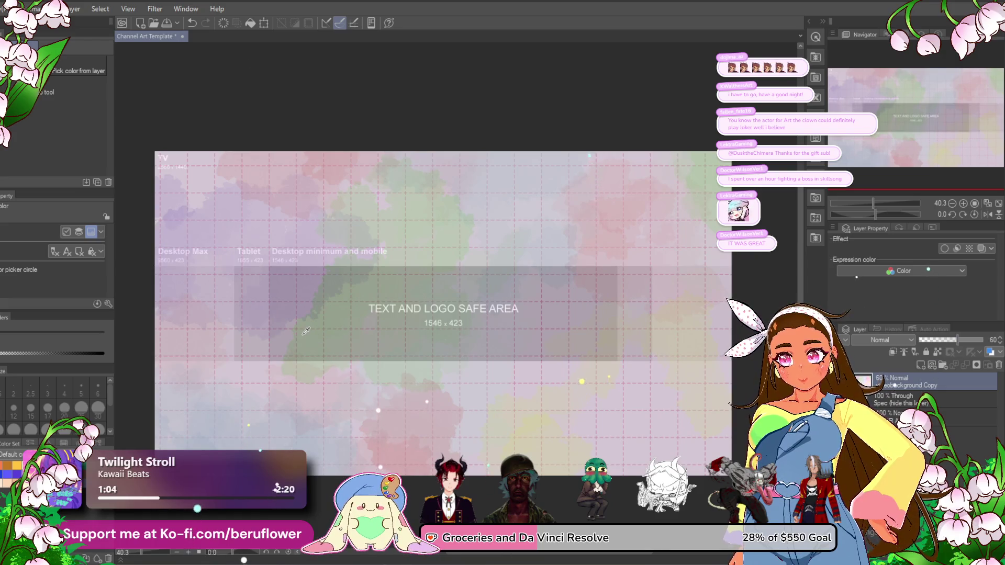
{"action": "scroll", "coordinate": [348, 340], "scroll_direction": "up", "scroll_amount": 1}
{"action": "key", "text": "u"}
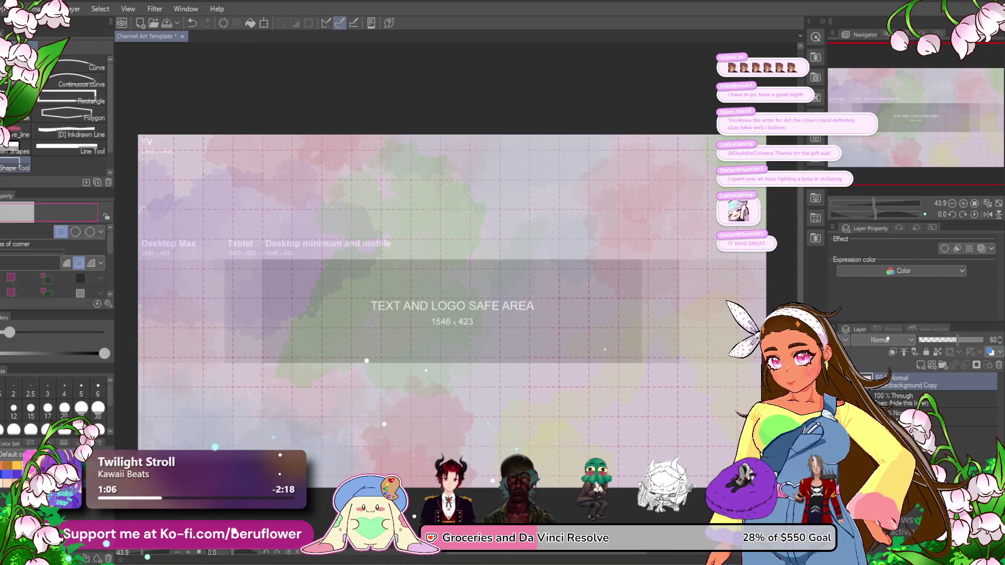
{"action": "left_click", "coordinate": [54, 105]}
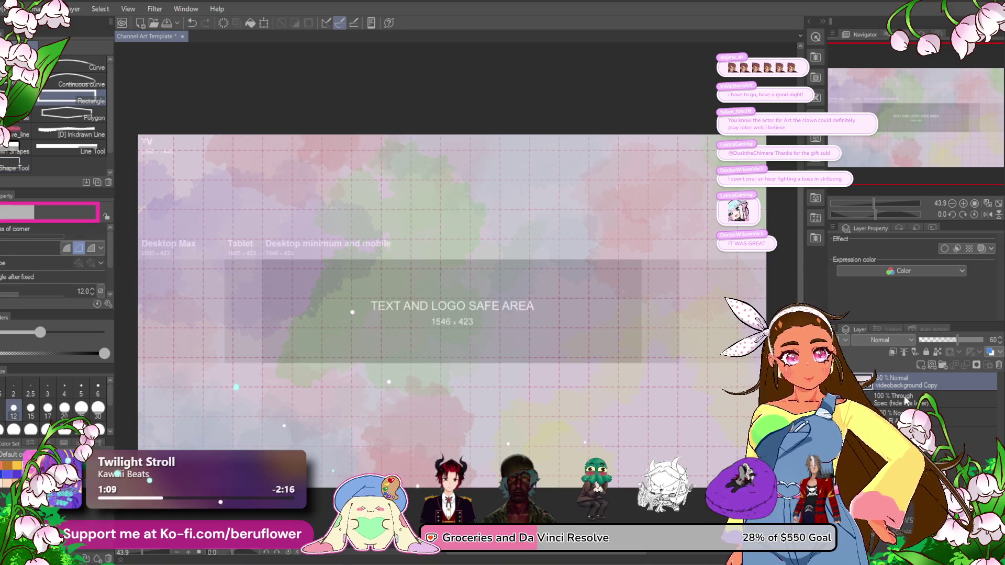
- Add a new empty layer and draw a first pink rectangle across the safe area
{"action": "left_click", "coordinate": [917, 366]}
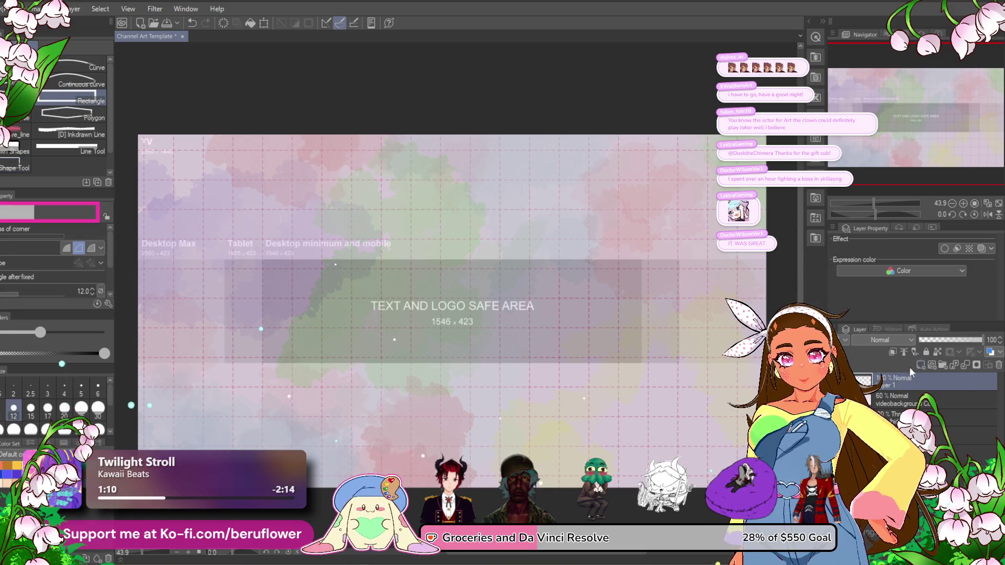
{"action": "scroll", "coordinate": [600, 391], "scroll_direction": "down", "scroll_amount": 2}
{"action": "scroll", "coordinate": [600, 390], "scroll_direction": "up", "scroll_amount": 2}
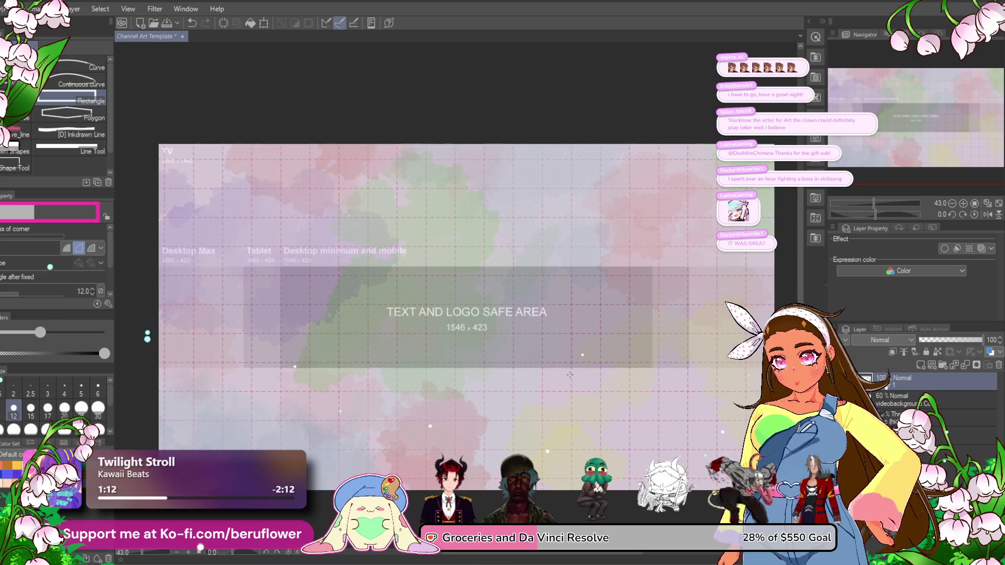
{"action": "left_click_drag", "start_coordinate": [175, 271], "coordinate": [486, 336]}
- Redraw the pink rectangle until it spans the full canvas width along the safe-area band
{"action": "key", "text": "ctrl+z"}
{"action": "mouse_move", "coordinate": [157, 265]}
{"action": "left_mouse_down"}
{"action": "mouse_move", "coordinate": [401, 291]}
{"action": "mouse_move", "coordinate": [770, 355]}
{"action": "mouse_move", "coordinate": [797, 371]}
{"action": "left_mouse_up"}
{"action": "key", "text": "ctrl+z"}
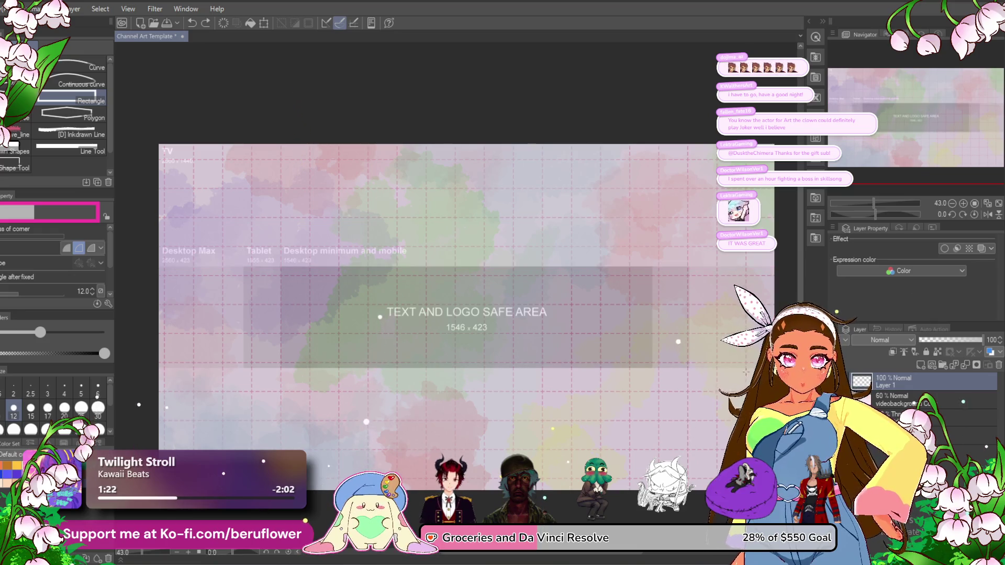
{"action": "left_click_drag", "start_coordinate": [157, 267], "coordinate": [974, 369]}
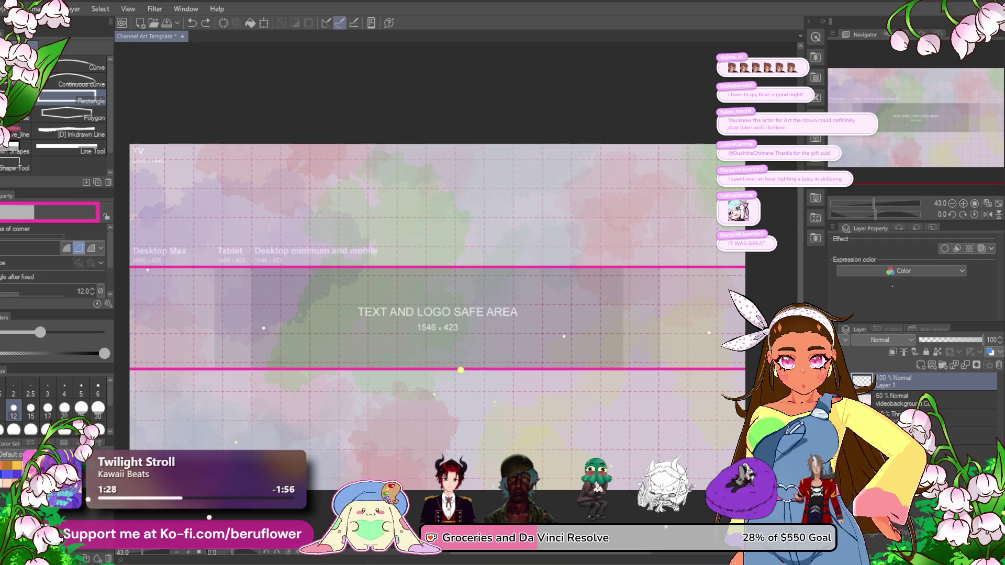
{"action": "key", "text": "ctrl+z"}
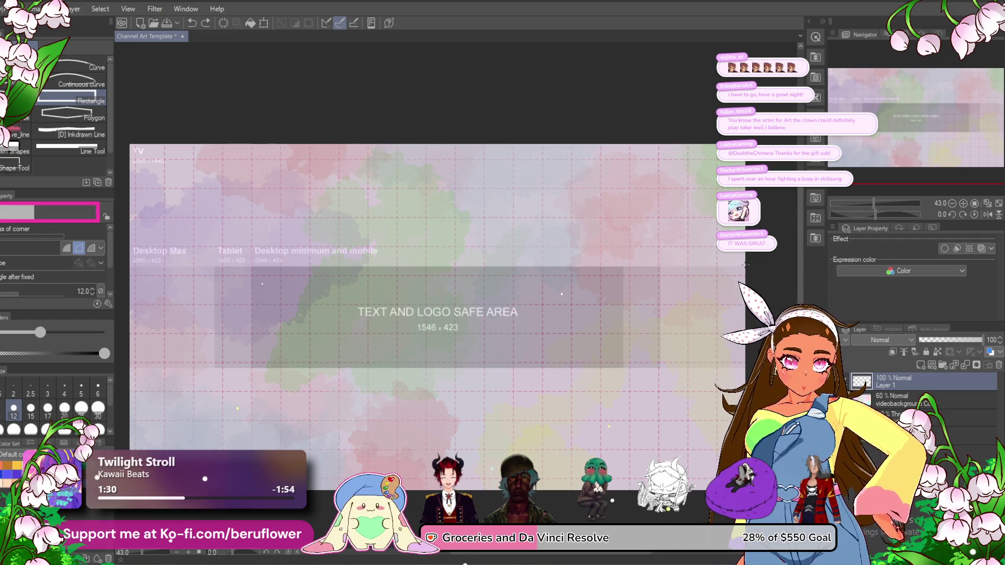
{"action": "mouse_move", "coordinate": [700, 234]}
{"action": "left_mouse_down"}
{"action": "mouse_move", "coordinate": [560, 341]}
{"action": "mouse_move", "coordinate": [447, 386]}
{"action": "mouse_move", "coordinate": [321, 395]}
{"action": "mouse_move", "coordinate": [247, 373]}
{"action": "mouse_move", "coordinate": [124, 370]}
{"action": "left_mouse_up"}
{"action": "mouse_move", "coordinate": [395, 417]}
{"action": "left_mouse_down"}
{"action": "mouse_move", "coordinate": [400, 381]}
{"action": "mouse_move", "coordinate": [438, 393]}
{"action": "mouse_move", "coordinate": [282, 385]}
{"action": "left_mouse_up"}
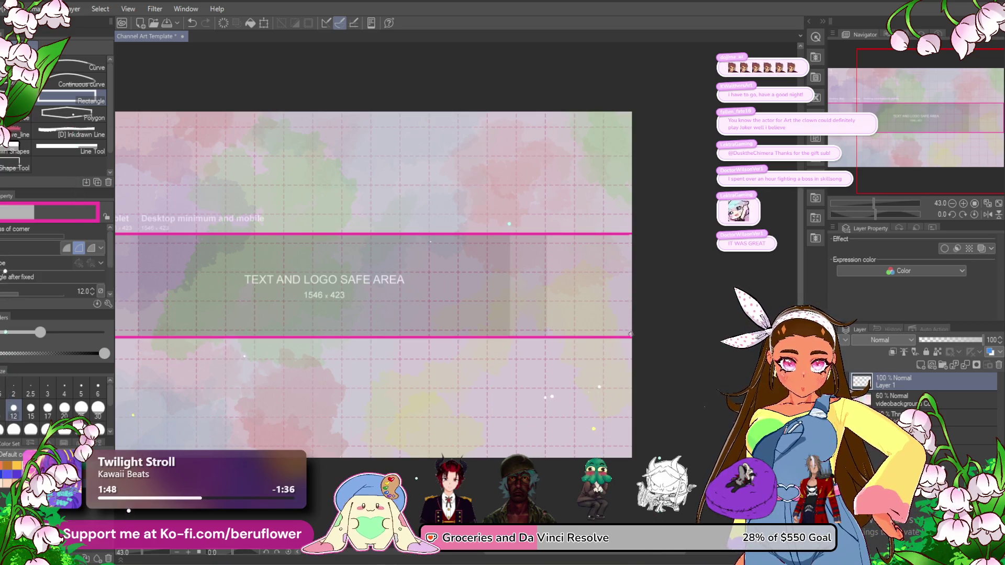
{"action": "left_click_drag", "start_coordinate": [624, 377], "coordinate": [793, 370]}
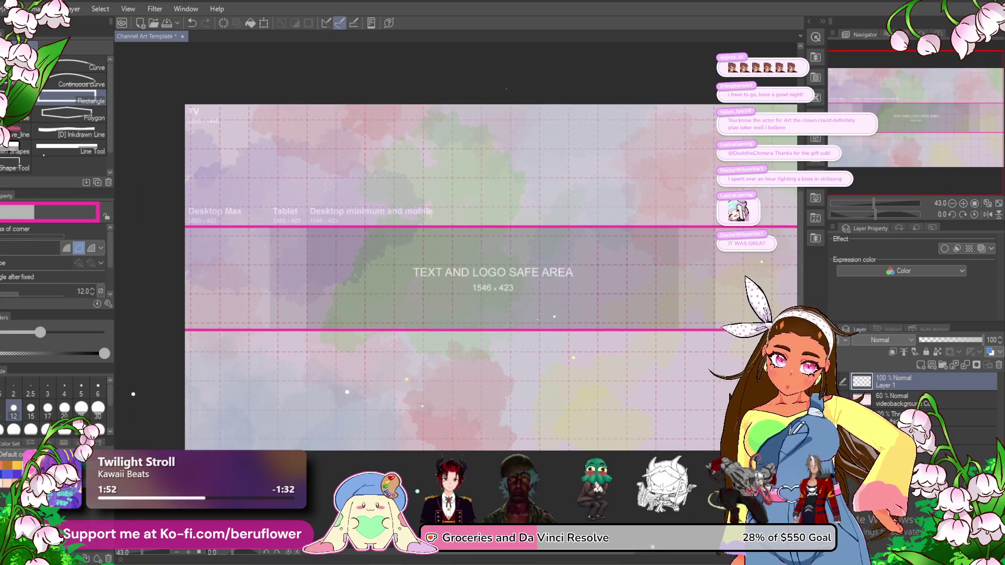
{"action": "left_click_drag", "start_coordinate": [967, 375], "coordinate": [919, 365]}
- Add another layer, make Layer 1 active, and outline the central 1546 × 423 safe-area box in pink
{"action": "left_click", "coordinate": [918, 364]}
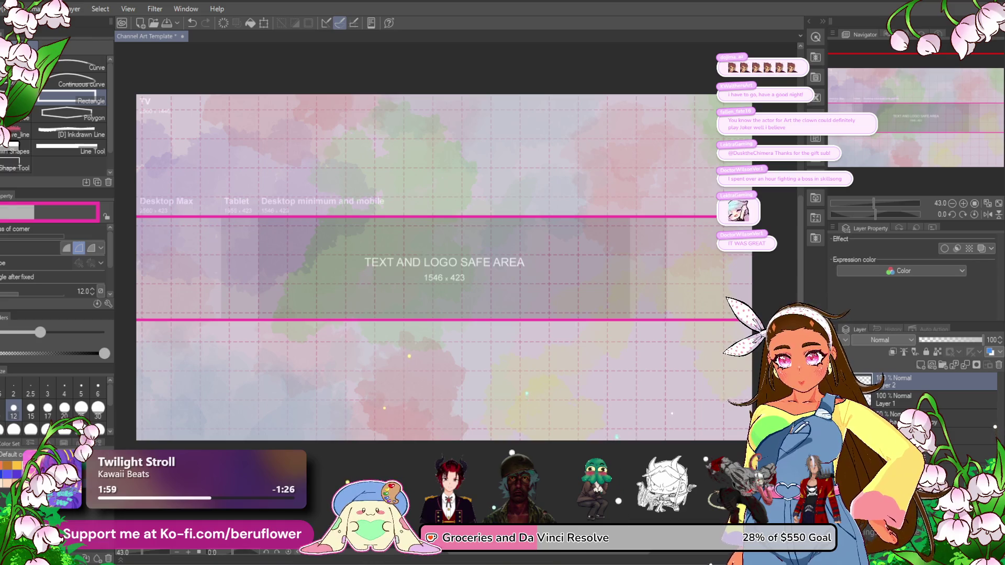
{"action": "left_click", "coordinate": [900, 407]}
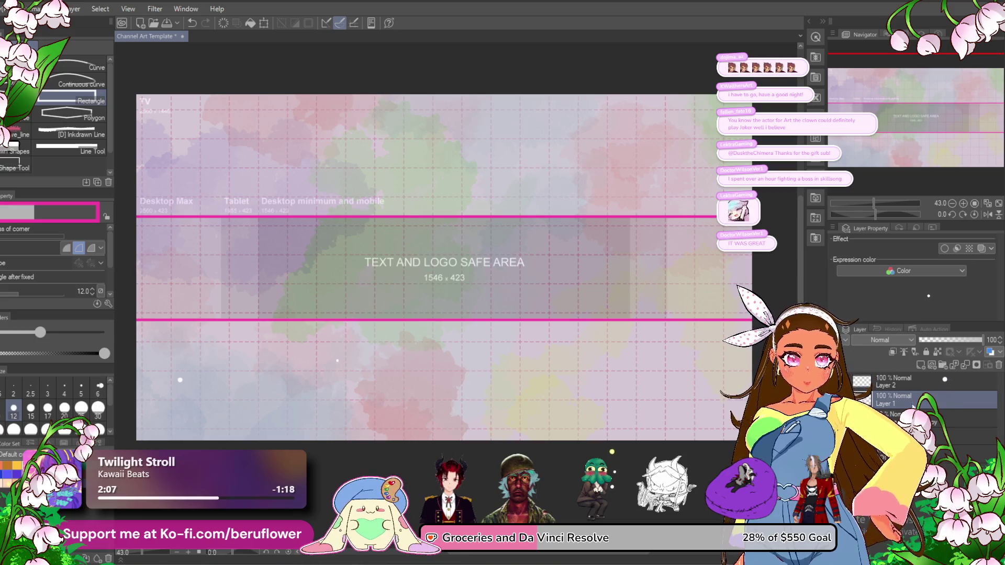
{"action": "scroll", "coordinate": [916, 382], "scroll_direction": "down", "scroll_amount": 1}
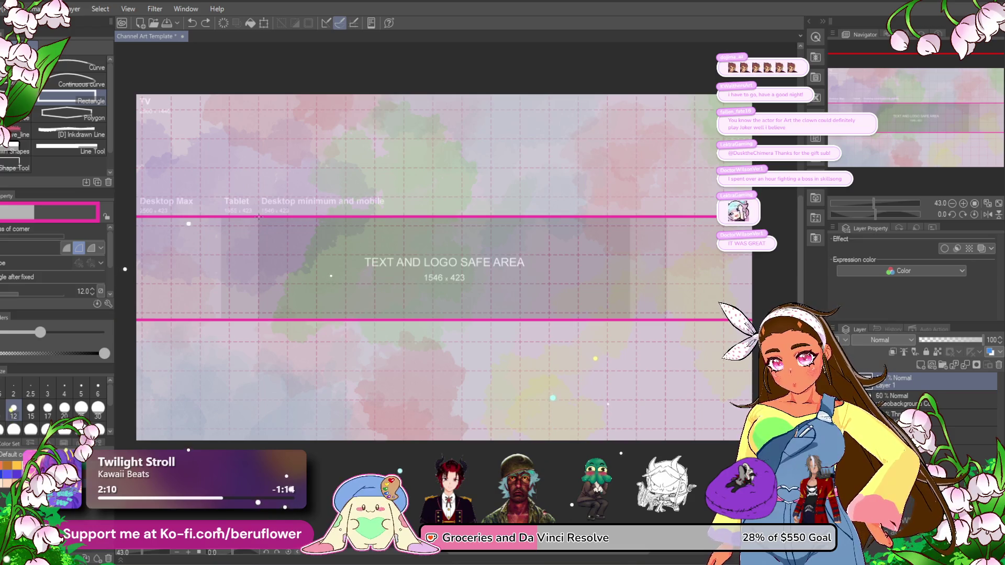
{"action": "mouse_move", "coordinate": [259, 218]}
{"action": "left_mouse_down"}
{"action": "mouse_move", "coordinate": [401, 320]}
{"action": "mouse_move", "coordinate": [647, 321]}
{"action": "mouse_move", "coordinate": [632, 321]}
{"action": "left_mouse_up"}
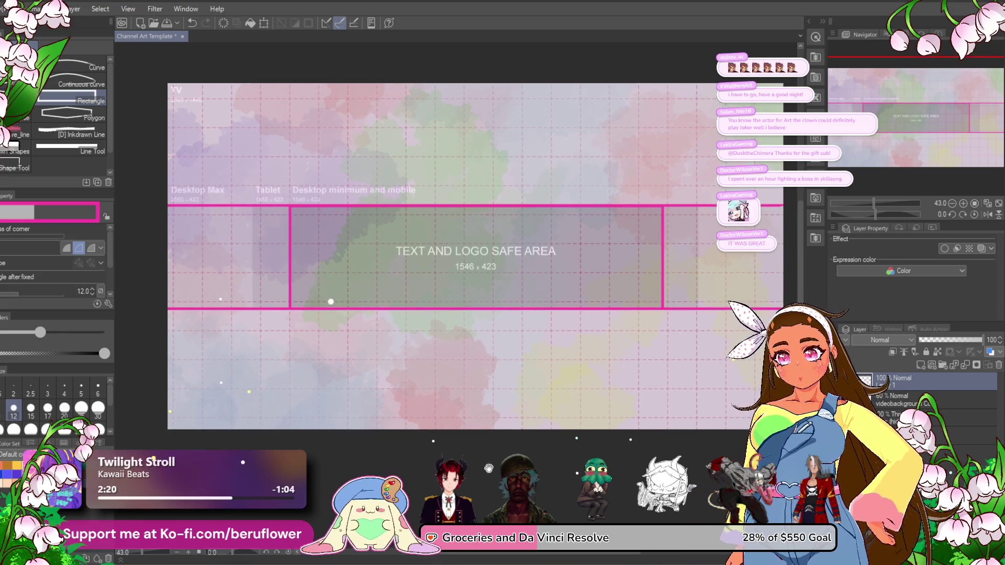
- Switch to the G-Pen at size 12 and handwrite 'Safe area' above the box
{"action": "scroll", "coordinate": [473, 415], "scroll_direction": "down", "scroll_amount": 1}
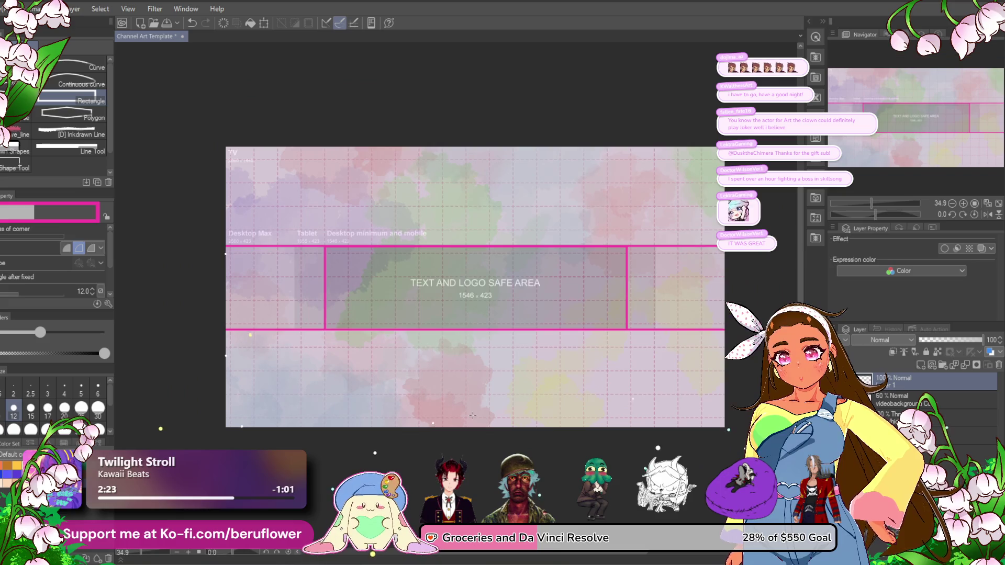
{"action": "scroll", "coordinate": [472, 416], "scroll_direction": "up", "scroll_amount": 2}
{"action": "left_click_drag", "start_coordinate": [559, 470], "coordinate": [560, 491]}
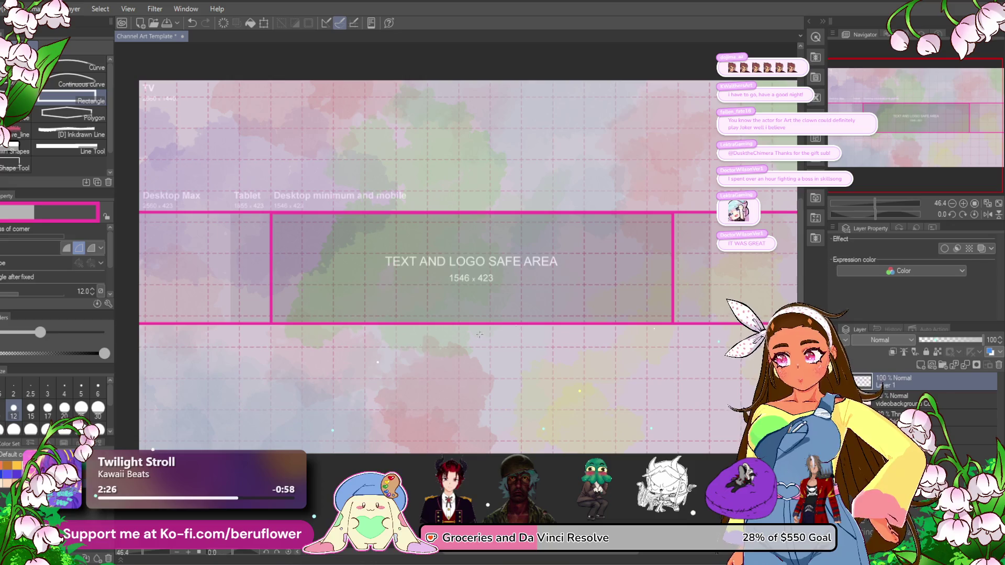
{"action": "key", "text": "p"}
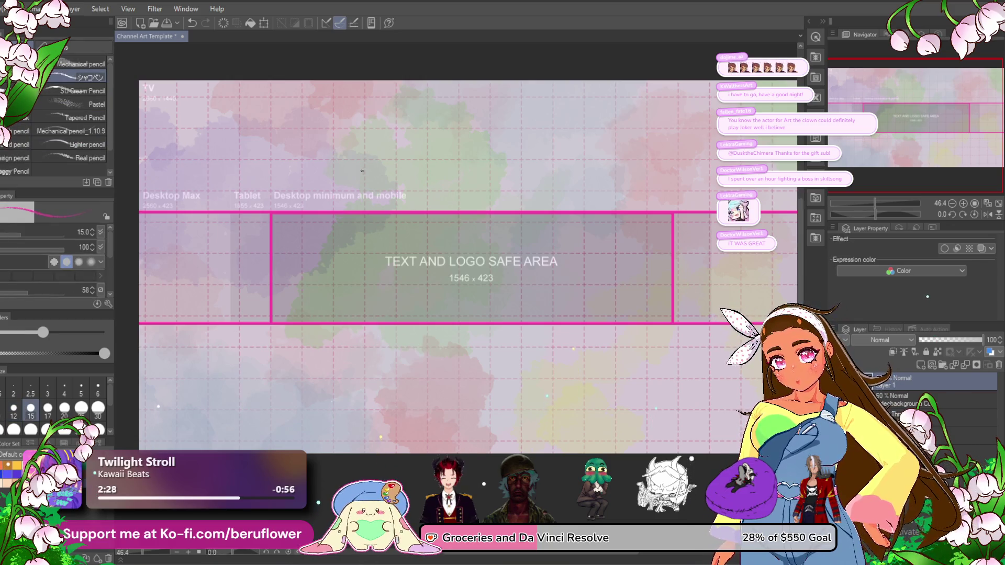
{"action": "key", "text": "p"}
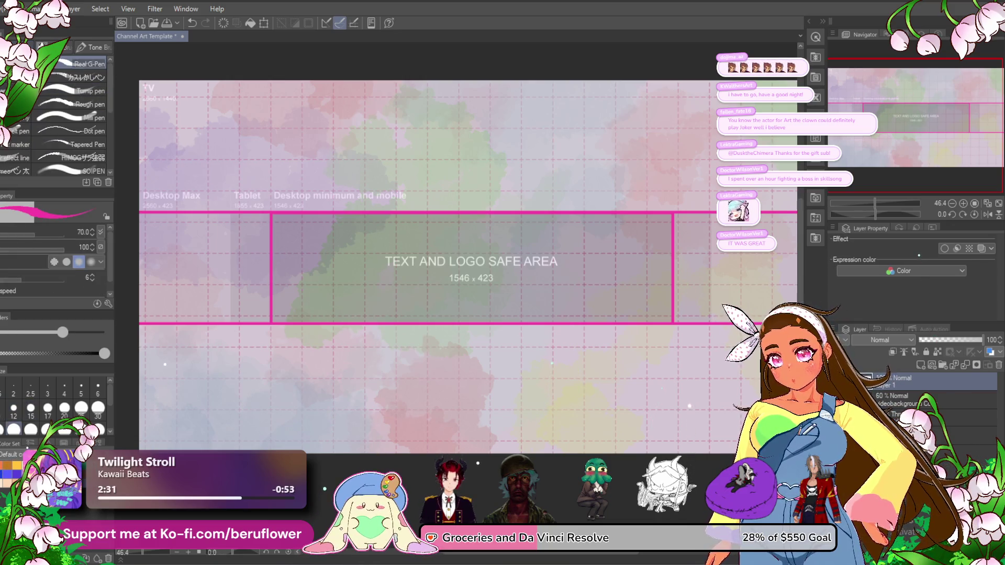
{"action": "mouse_move", "coordinate": [376, 166]}
{"action": "left_mouse_down"}
{"action": "mouse_move", "coordinate": [365, 167]}
{"action": "mouse_move", "coordinate": [358, 192]}
{"action": "mouse_move", "coordinate": [417, 197]}
{"action": "left_mouse_up"}
{"action": "mouse_move", "coordinate": [428, 164]}
{"action": "left_mouse_down"}
{"action": "mouse_move", "coordinate": [419, 200]}
{"action": "mouse_move", "coordinate": [443, 184]}
{"action": "mouse_move", "coordinate": [457, 196]}
{"action": "left_mouse_up"}
{"action": "mouse_move", "coordinate": [504, 191]}
{"action": "left_mouse_down"}
{"action": "mouse_move", "coordinate": [485, 193]}
{"action": "mouse_move", "coordinate": [512, 197]}
{"action": "left_mouse_up"}
- Draw curved arrows from the label pointing to the box's left and right edges
{"action": "mouse_move", "coordinate": [308, 178]}
{"action": "left_mouse_down"}
{"action": "mouse_move", "coordinate": [301, 212]}
{"action": "mouse_move", "coordinate": [256, 208]}
{"action": "mouse_move", "coordinate": [267, 198]}
{"action": "left_mouse_up"}
{"action": "key", "text": "ctrl+z"}
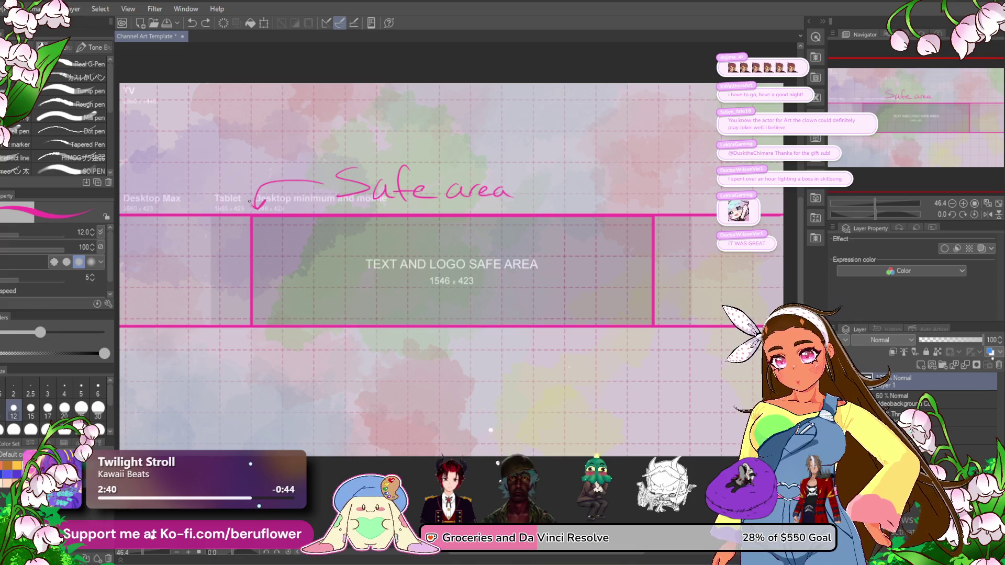
{"action": "left_click_drag", "start_coordinate": [621, 188], "coordinate": [623, 187]}
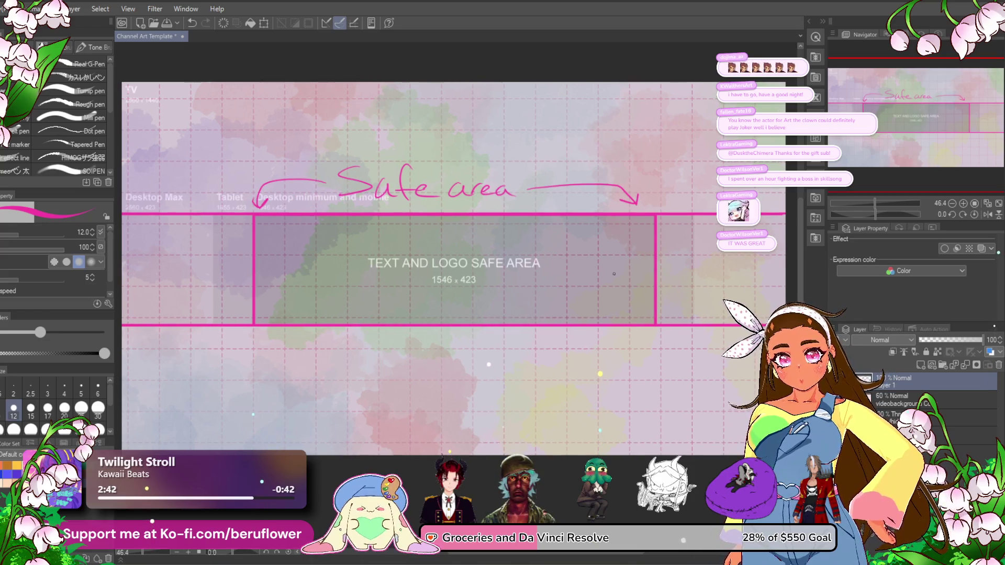
{"action": "left_click", "coordinate": [921, 415]}
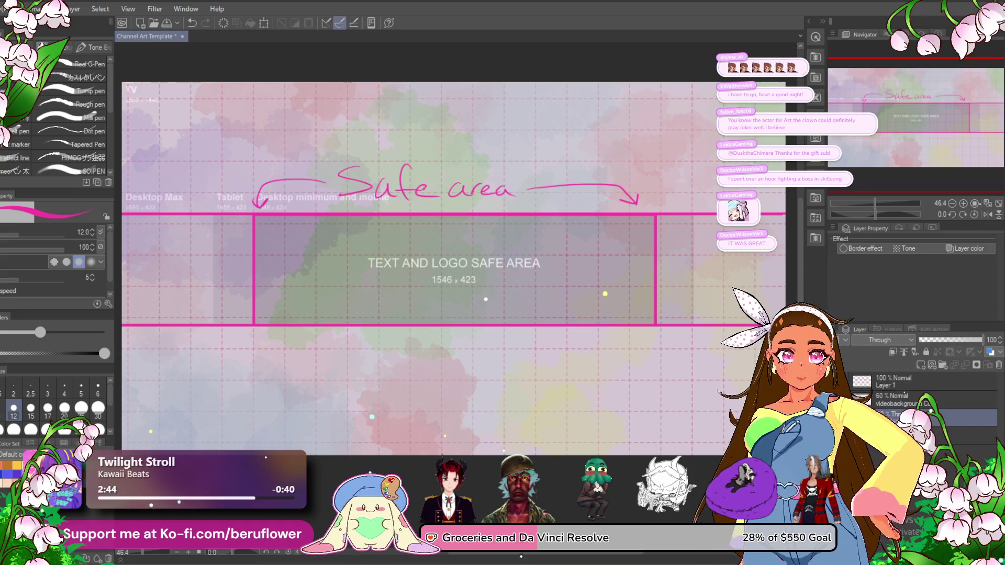
- Hide the template folder and raise the videobackground layer to 100% opacity
{"action": "left_click", "coordinate": [840, 415]}
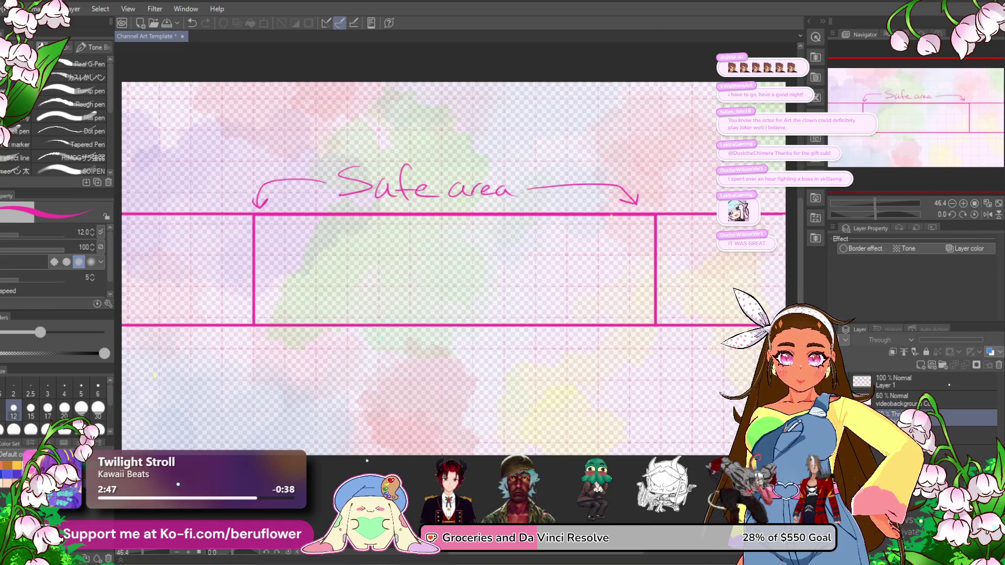
{"action": "left_click", "coordinate": [921, 400]}
{"action": "left_click_drag", "start_coordinate": [958, 340], "coordinate": [983, 340]}
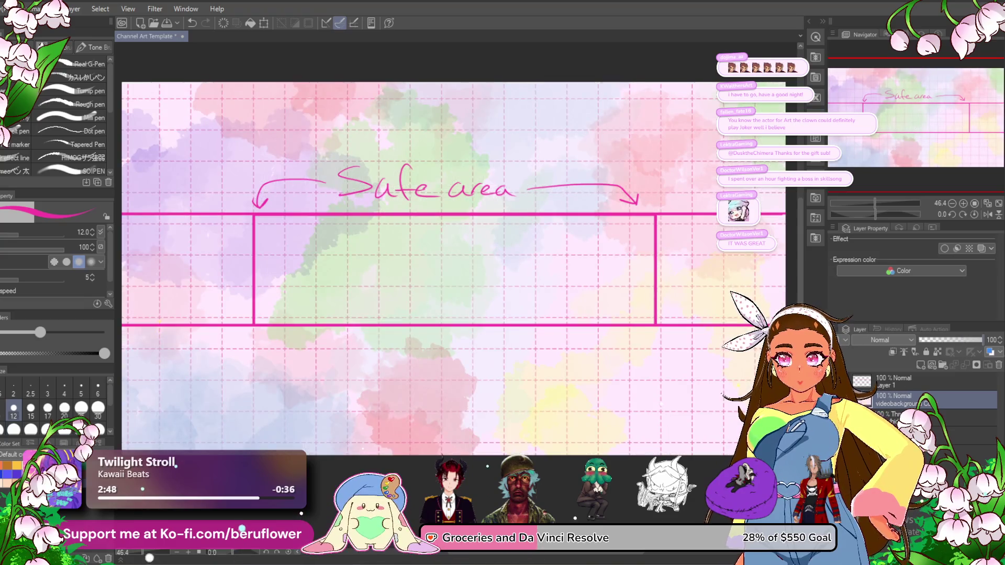
- Turn Layer 1's Safe area notes grey and add a new raster layer above it
{"action": "left_click", "coordinate": [945, 388]}
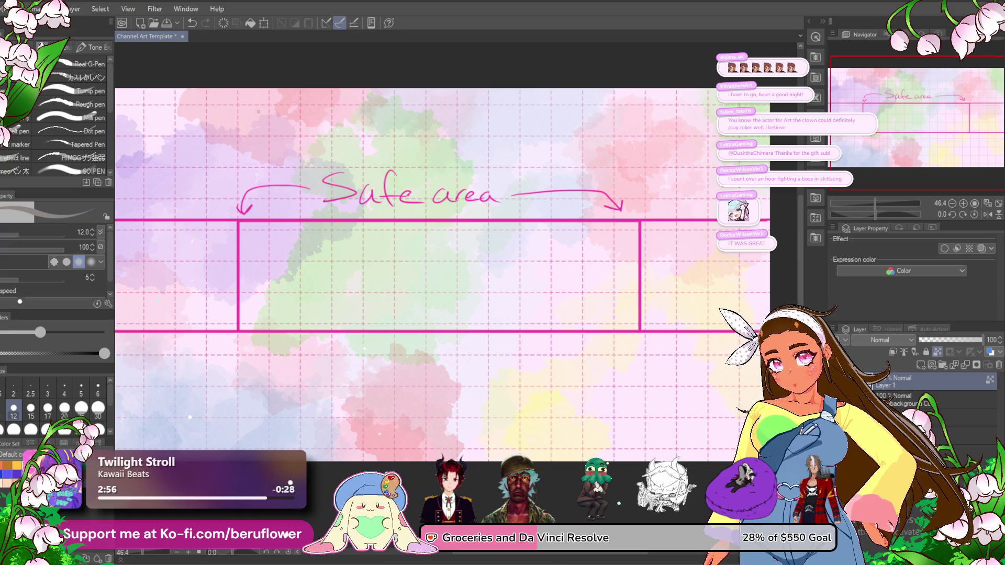
{"action": "key", "text": "alt+BackSpace"}
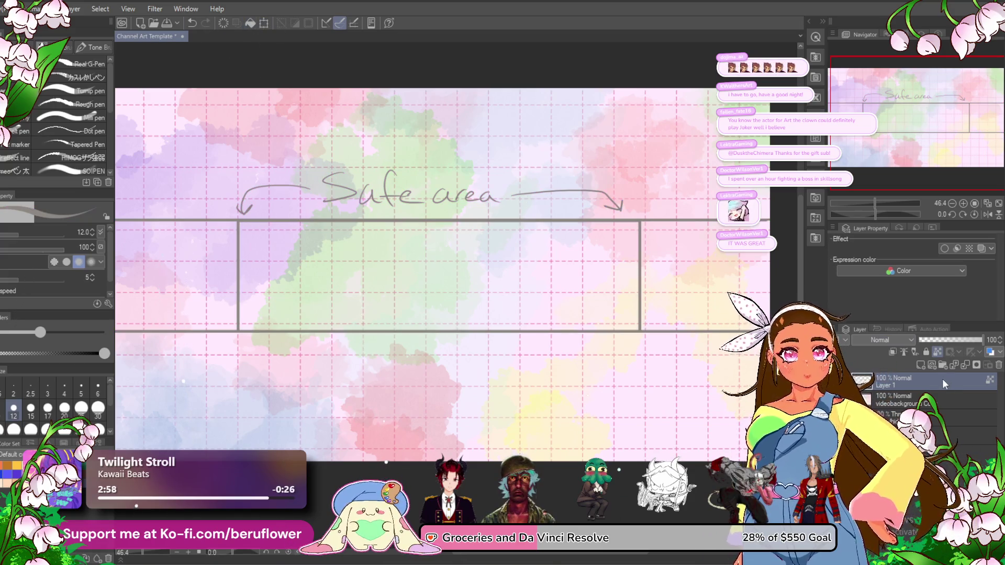
{"action": "left_click", "coordinate": [922, 362]}
{"action": "key", "text": "p"}
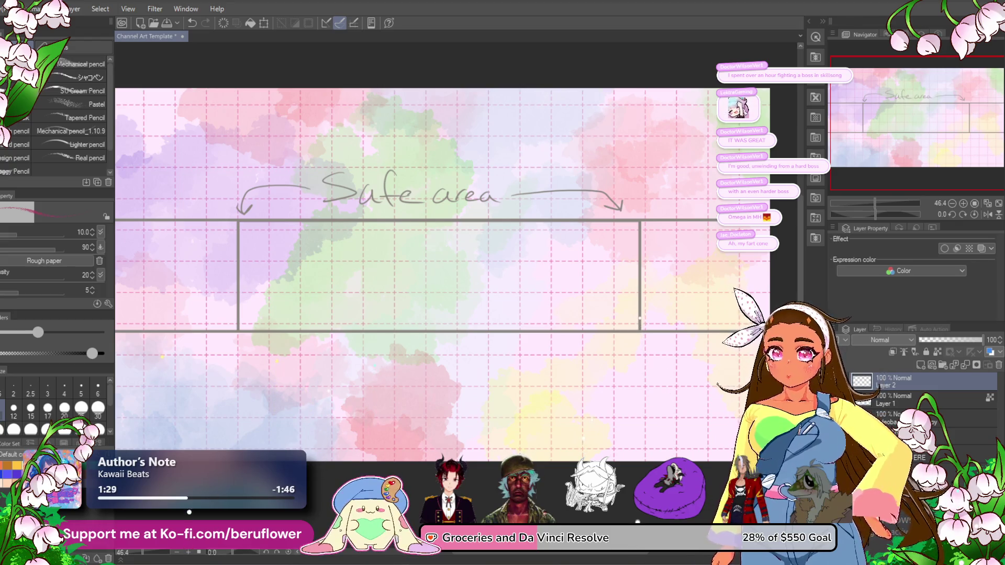
- Choose a thicker brush and paint a solid lavender head blob inside the safe area
{"action": "left_click", "coordinate": [78, 77]}
{"action": "key", "text": "b"}
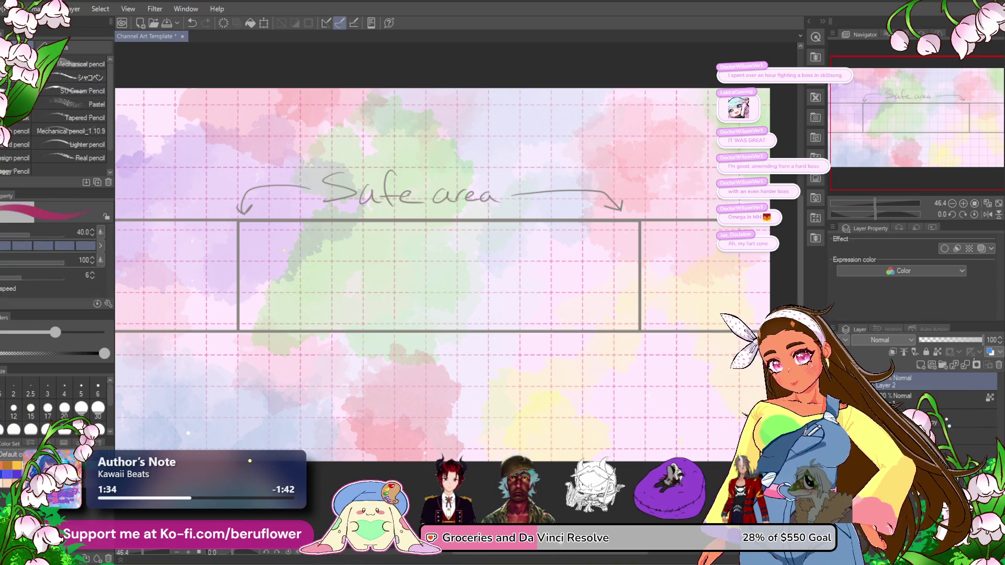
{"action": "scroll", "coordinate": [404, 234], "scroll_direction": "up", "scroll_amount": 5}
{"action": "mouse_move", "coordinate": [450, 230]}
{"action": "left_mouse_down"}
{"action": "mouse_move", "coordinate": [442, 241]}
{"action": "mouse_move", "coordinate": [461, 273]}
{"action": "left_mouse_up"}
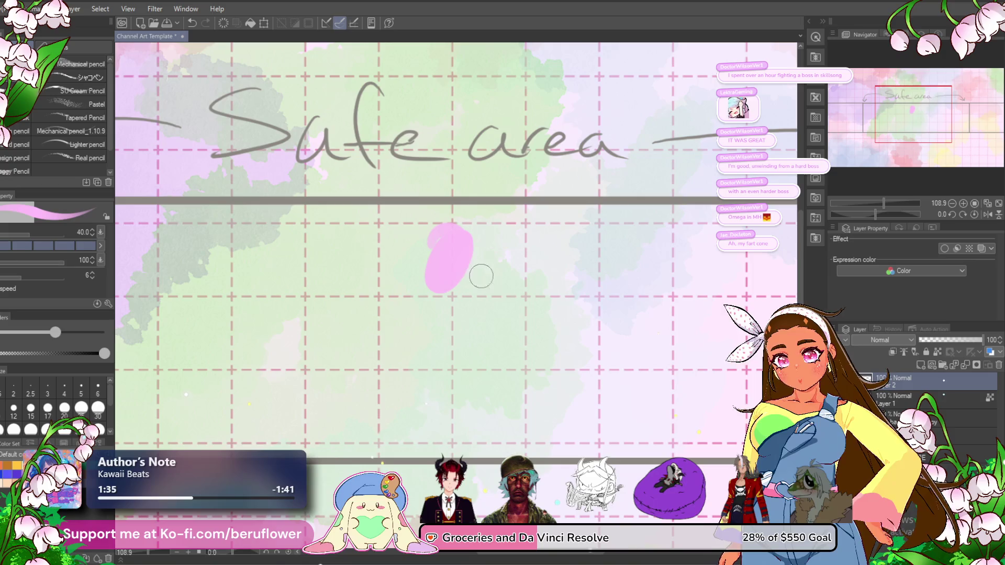
{"action": "key", "text": "ctrl+z"}
{"action": "mouse_move", "coordinate": [411, 225]}
{"action": "left_mouse_down"}
{"action": "mouse_move", "coordinate": [403, 280]}
{"action": "mouse_move", "coordinate": [437, 230]}
{"action": "left_mouse_up"}
{"action": "key", "text": "ctrl+z"}
{"action": "mouse_move", "coordinate": [471, 282]}
{"action": "left_mouse_down"}
{"action": "mouse_move", "coordinate": [442, 258]}
{"action": "mouse_move", "coordinate": [352, 249]}
{"action": "mouse_move", "coordinate": [380, 262]}
{"action": "left_mouse_up"}
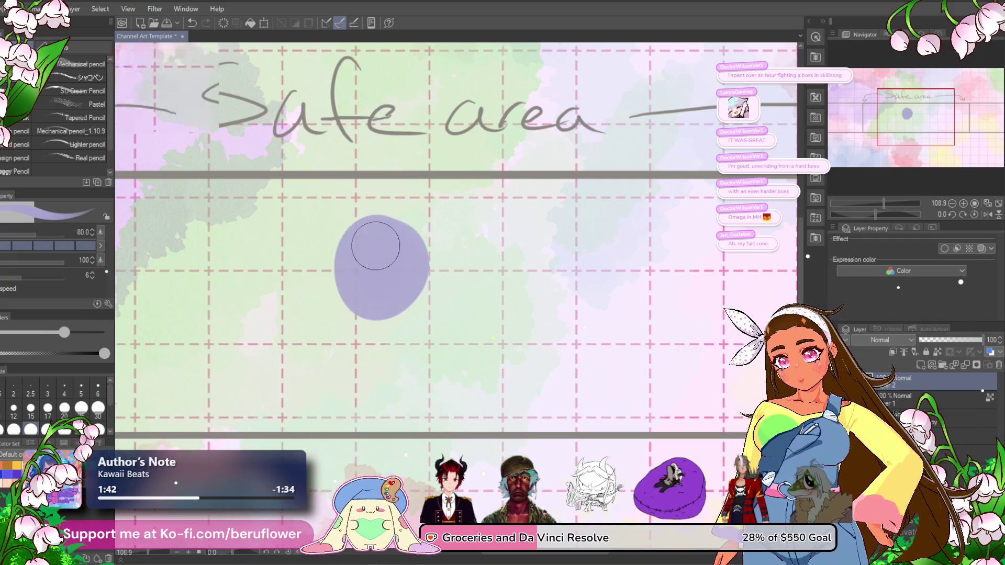
{"action": "scroll", "coordinate": [377, 257], "scroll_direction": "down", "scroll_amount": 5}
{"action": "scroll", "coordinate": [385, 251], "scroll_direction": "up", "scroll_amount": 3}
{"action": "key", "text": "ctrl+z"}
{"action": "mouse_move", "coordinate": [398, 226]}
{"action": "left_mouse_down"}
{"action": "mouse_move", "coordinate": [340, 262]}
{"action": "mouse_move", "coordinate": [403, 258]}
{"action": "left_mouse_up"}
{"action": "key", "text": "ctrl+z"}
{"action": "mouse_move", "coordinate": [366, 191]}
{"action": "left_mouse_down"}
{"action": "mouse_move", "coordinate": [372, 291]}
{"action": "mouse_move", "coordinate": [336, 220]}
{"action": "mouse_move", "coordinate": [388, 246]}
{"action": "mouse_move", "coordinate": [380, 217]}
{"action": "left_mouse_up"}
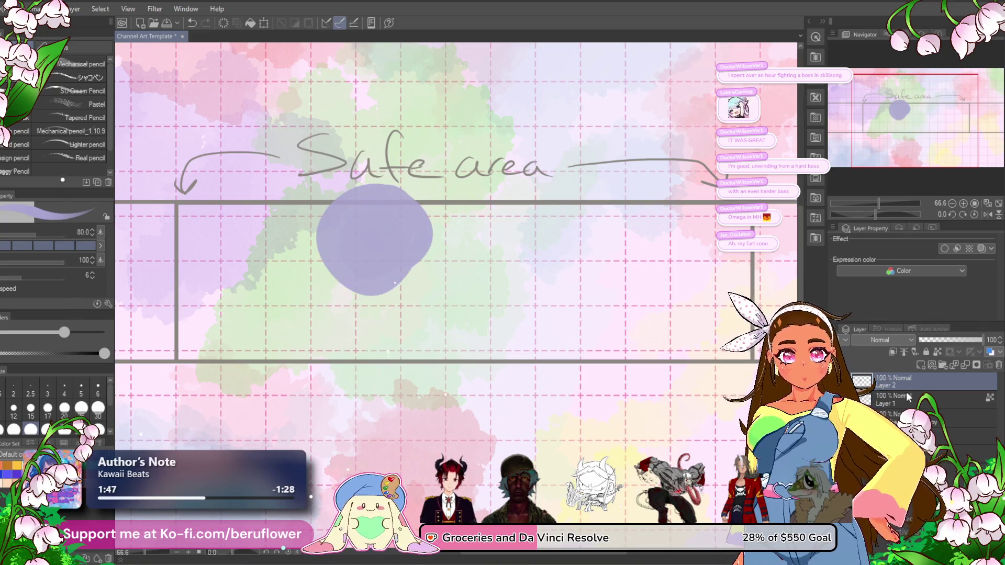
- Move Layer 2 beneath Layer 1 and paint the figure's lavender body strokes
{"action": "left_click_drag", "start_coordinate": [908, 397], "coordinate": [909, 407]}
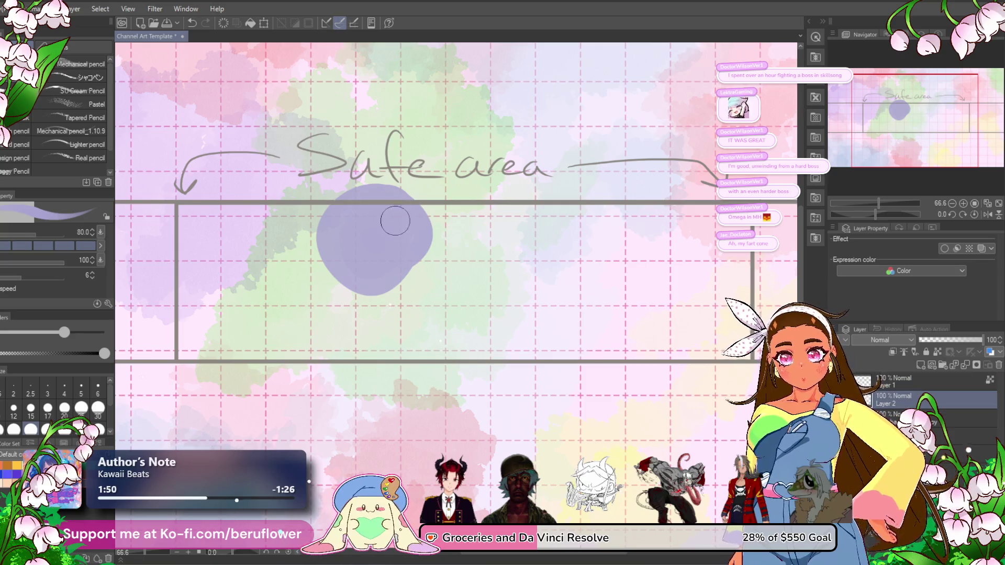
{"action": "mouse_move", "coordinate": [397, 267]}
{"action": "left_mouse_down"}
{"action": "mouse_move", "coordinate": [379, 293]}
{"action": "mouse_move", "coordinate": [398, 307]}
{"action": "mouse_move", "coordinate": [393, 319]}
{"action": "mouse_move", "coordinate": [406, 317]}
{"action": "left_mouse_up"}
{"action": "key", "text": "ctrl+z"}
{"action": "left_click_drag", "start_coordinate": [478, 253], "coordinate": [471, 252]}
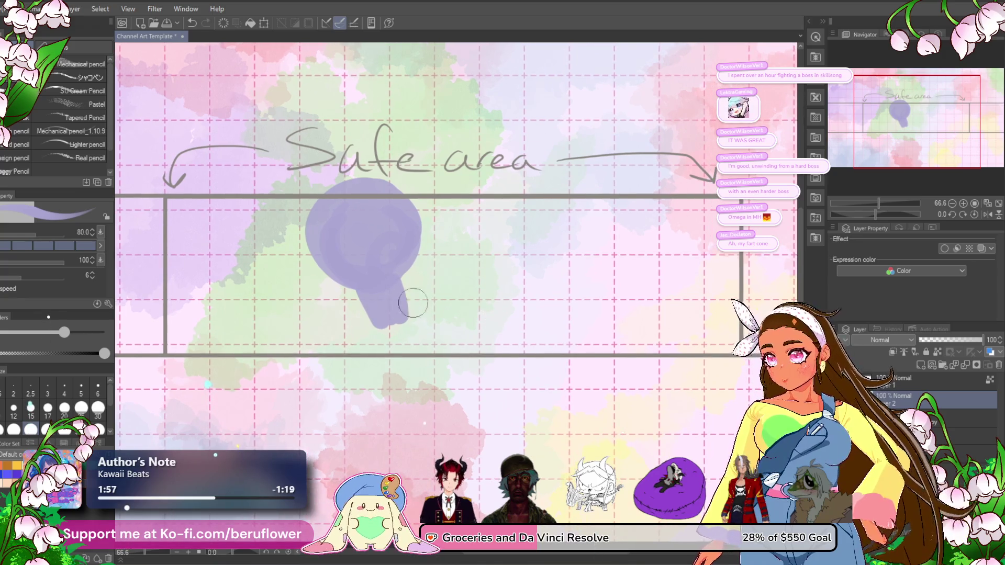
{"action": "mouse_move", "coordinate": [335, 346]}
{"action": "left_mouse_down"}
{"action": "mouse_move", "coordinate": [489, 288]}
{"action": "mouse_move", "coordinate": [476, 314]}
{"action": "left_mouse_up"}
{"action": "left_click_drag", "start_coordinate": [322, 344], "coordinate": [445, 313]}
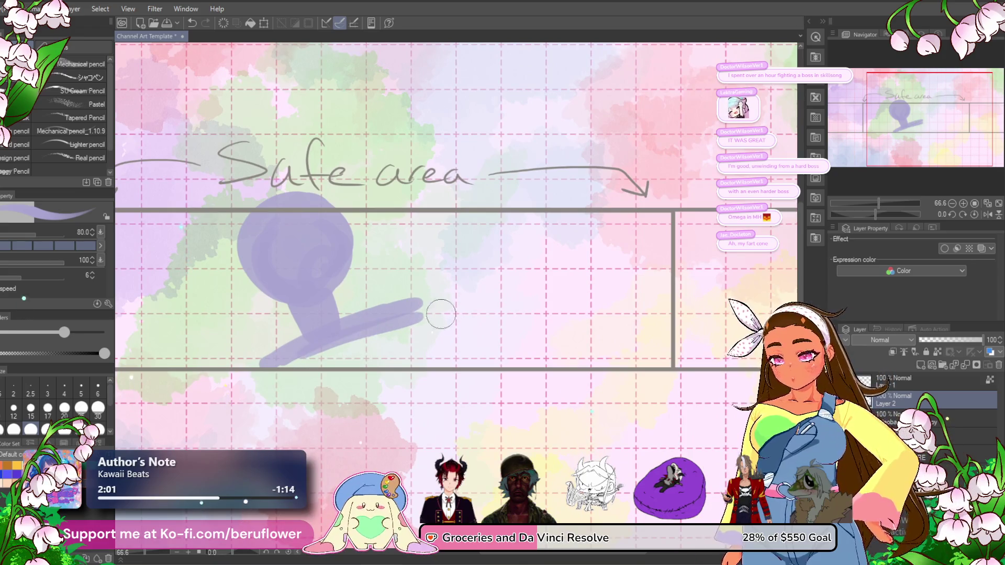
- Scale the lavender figure slightly smaller with Ctrl+T
{"action": "key", "text": "ctrl+t"}
{"action": "mouse_move", "coordinate": [356, 335]}
{"action": "left_mouse_down"}
{"action": "mouse_move", "coordinate": [343, 366]}
{"action": "mouse_move", "coordinate": [427, 341]}
{"action": "mouse_move", "coordinate": [417, 344]}
{"action": "left_mouse_up"}
{"action": "key", "text": "Return"}
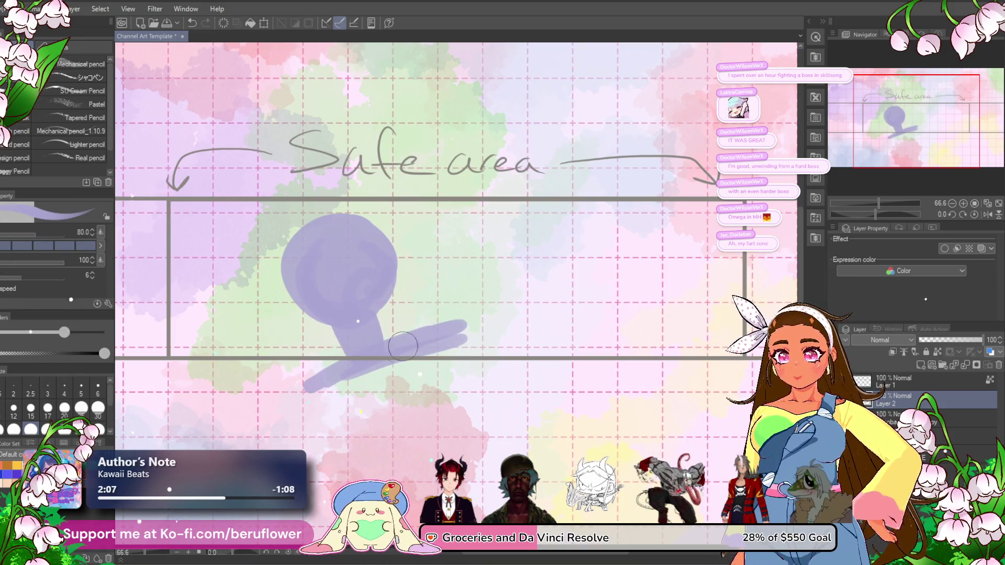
{"action": "key", "text": "ctrl+z"}
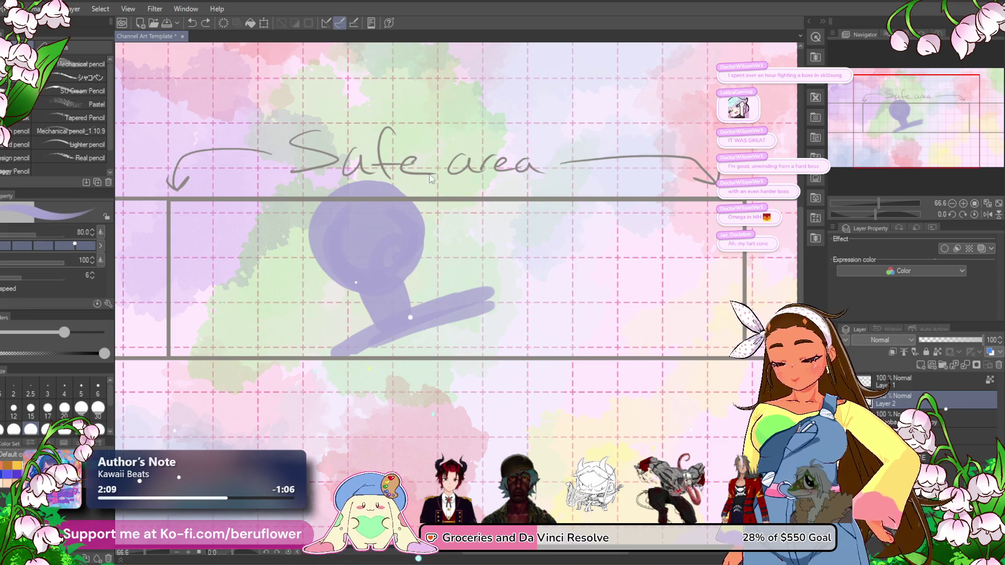
{"action": "key", "text": "ctrl+t"}
{"action": "left_click_drag", "start_coordinate": [495, 181], "coordinate": [465, 209]}
{"action": "key", "text": "Return"}
- Add the neck, thicken the torso, and lengthen the outstretched arm
{"action": "mouse_move", "coordinate": [401, 329]}
{"action": "left_mouse_down"}
{"action": "mouse_move", "coordinate": [366, 348]}
{"action": "mouse_move", "coordinate": [460, 311]}
{"action": "left_mouse_up"}
{"action": "left_click_drag", "start_coordinate": [427, 356], "coordinate": [380, 387]}
{"action": "mouse_move", "coordinate": [445, 301]}
{"action": "left_mouse_down"}
{"action": "mouse_move", "coordinate": [427, 293]}
{"action": "mouse_move", "coordinate": [353, 325]}
{"action": "mouse_move", "coordinate": [416, 307]}
{"action": "mouse_move", "coordinate": [371, 294]}
{"action": "mouse_move", "coordinate": [410, 304]}
{"action": "mouse_move", "coordinate": [415, 292]}
{"action": "mouse_move", "coordinate": [403, 298]}
{"action": "mouse_move", "coordinate": [411, 314]}
{"action": "mouse_move", "coordinate": [495, 297]}
{"action": "mouse_move", "coordinate": [461, 314]}
{"action": "mouse_move", "coordinate": [486, 308]}
{"action": "left_mouse_up"}
{"action": "mouse_move", "coordinate": [465, 309]}
{"action": "left_mouse_down"}
{"action": "mouse_move", "coordinate": [529, 301]}
{"action": "mouse_move", "coordinate": [498, 251]}
{"action": "mouse_move", "coordinate": [531, 291]}
{"action": "left_mouse_up"}
- Rework the arm from a fist to a straight diagonal, then a raised bent forearm
{"action": "key", "text": "ctrl+z"}
{"action": "key", "text": "ctrl+z"}
{"action": "mouse_move", "coordinate": [500, 260]}
{"action": "left_mouse_down"}
{"action": "mouse_move", "coordinate": [476, 251]}
{"action": "mouse_move", "coordinate": [505, 281]}
{"action": "left_mouse_up"}
{"action": "key", "text": "ctrl+z"}
{"action": "left_click_drag", "start_coordinate": [463, 247], "coordinate": [542, 306]}
{"action": "left_click_drag", "start_coordinate": [456, 240], "coordinate": [496, 282]}
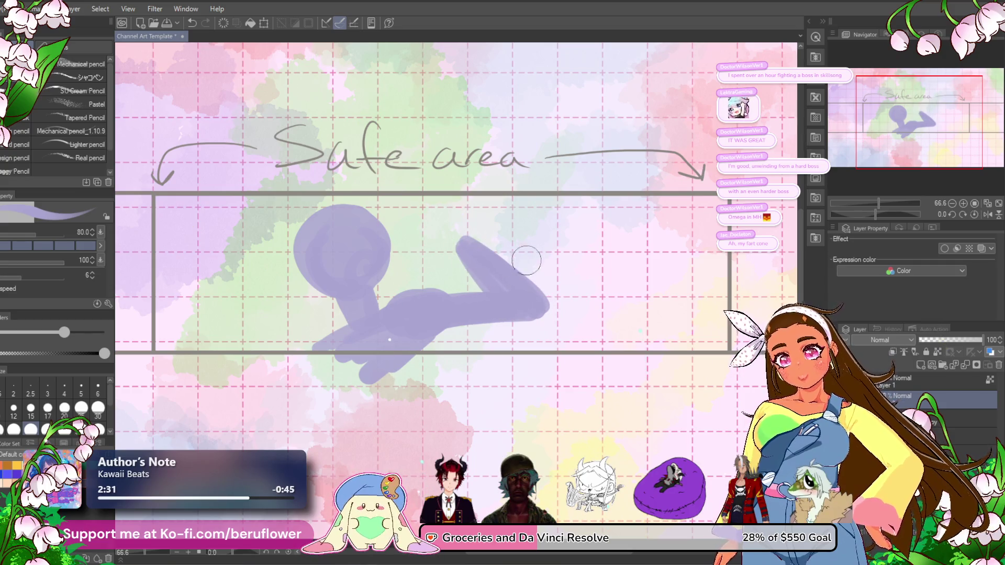
{"action": "mouse_move", "coordinate": [463, 215]}
{"action": "left_mouse_down"}
{"action": "mouse_move", "coordinate": [463, 231]}
{"action": "mouse_move", "coordinate": [456, 212]}
{"action": "mouse_move", "coordinate": [441, 229]}
{"action": "left_mouse_up"}
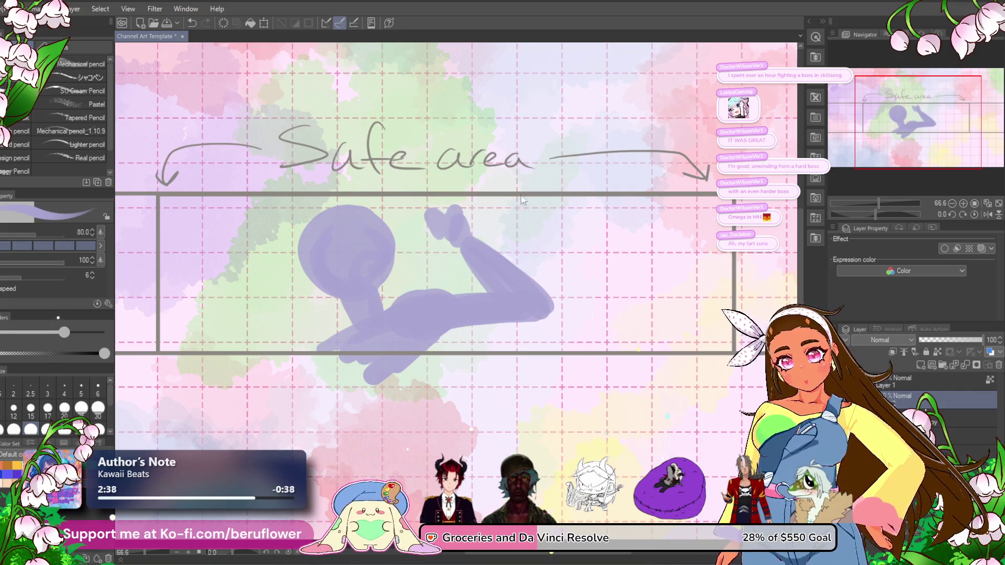
- Try painting a fist on the raised arm, undoing the attempts
{"action": "key", "text": "ctrl+z"}
{"action": "key", "text": "ctrl+z"}
{"action": "mouse_move", "coordinate": [433, 225]}
{"action": "left_mouse_down"}
{"action": "mouse_move", "coordinate": [445, 233]}
{"action": "mouse_move", "coordinate": [445, 212]}
{"action": "mouse_move", "coordinate": [507, 218]}
{"action": "mouse_move", "coordinate": [414, 217]}
{"action": "mouse_move", "coordinate": [469, 207]}
{"action": "left_mouse_up"}
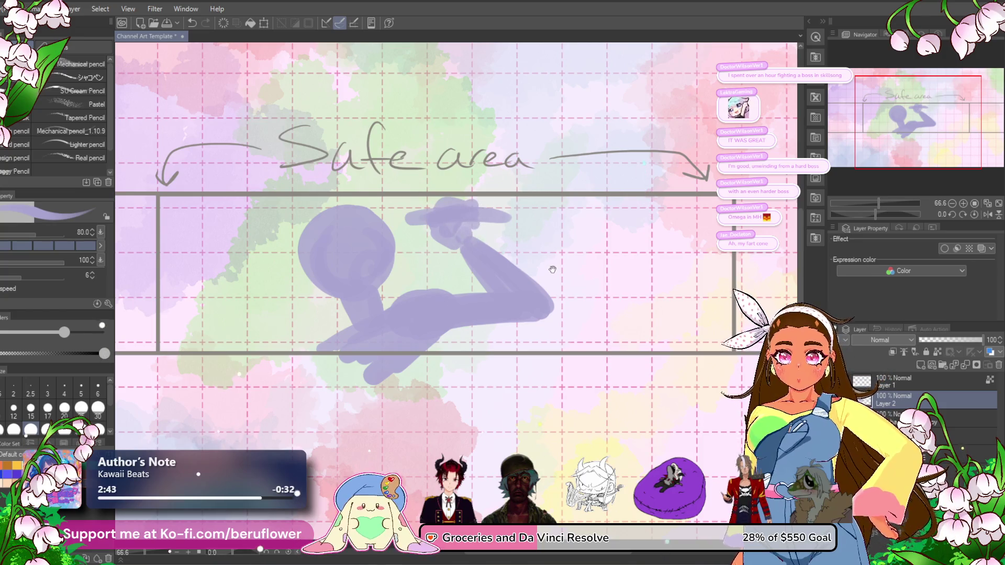
{"action": "scroll", "coordinate": [547, 252], "scroll_direction": "up", "scroll_amount": 1}
{"action": "key", "text": "ctrl+z"}
{"action": "key", "text": "ctrl+z"}
{"action": "key", "text": "ctrl+z"}
{"action": "mouse_move", "coordinate": [411, 219]}
{"action": "left_mouse_down"}
{"action": "mouse_move", "coordinate": [491, 228]}
{"action": "mouse_move", "coordinate": [426, 220]}
{"action": "mouse_move", "coordinate": [463, 223]}
{"action": "mouse_move", "coordinate": [458, 246]}
{"action": "mouse_move", "coordinate": [496, 211]}
{"action": "left_mouse_up"}
{"action": "key", "text": "ctrl+z"}
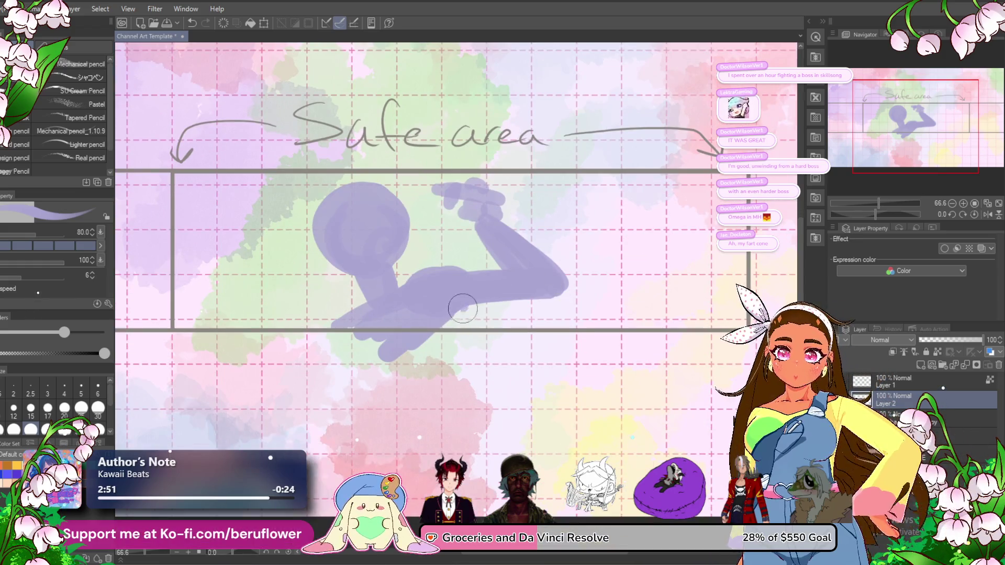
- Paint a two-finger peace sign at the figure's lower left, then delete the whole purple sketch
{"action": "left_click_drag", "start_coordinate": [394, 333], "coordinate": [464, 346]}
{"action": "mouse_move", "coordinate": [337, 338]}
{"action": "left_mouse_down"}
{"action": "mouse_move", "coordinate": [332, 321]}
{"action": "mouse_move", "coordinate": [350, 318]}
{"action": "mouse_move", "coordinate": [356, 293]}
{"action": "mouse_move", "coordinate": [374, 309]}
{"action": "mouse_move", "coordinate": [364, 330]}
{"action": "left_mouse_up"}
{"action": "key", "text": "ctrl+z"}
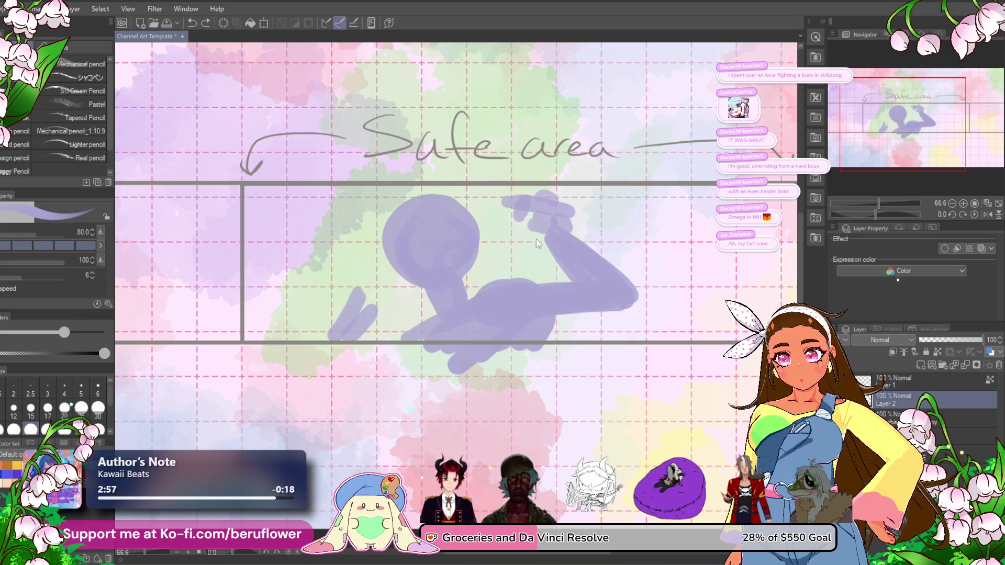
{"action": "key", "text": "ctrl+z"}
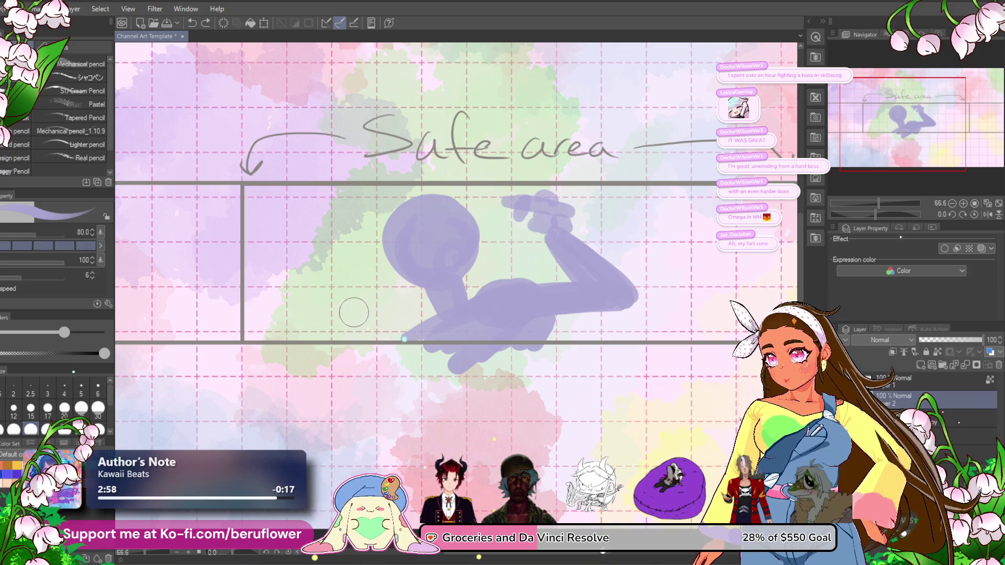
{"action": "left_click_drag", "start_coordinate": [350, 327], "coordinate": [355, 301]}
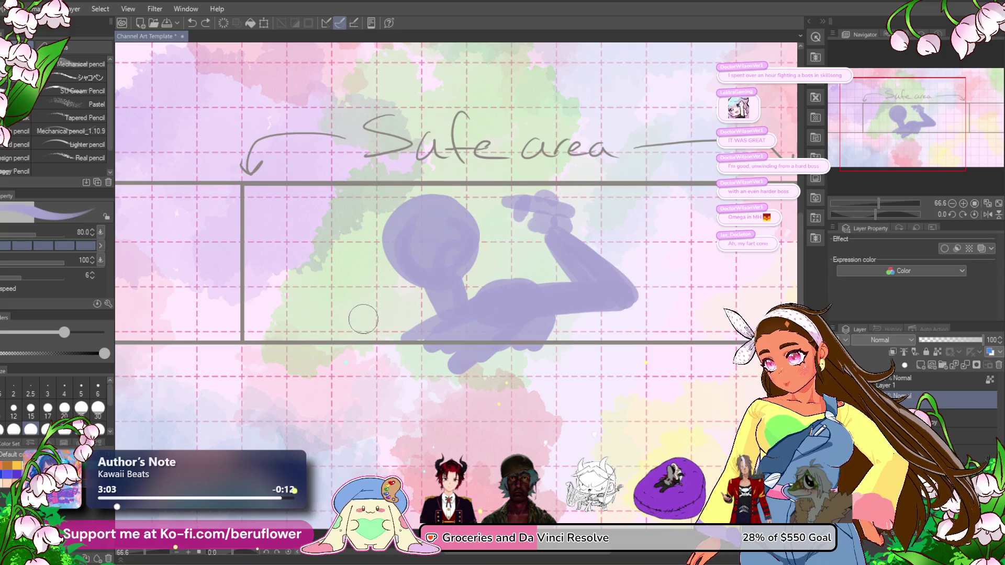
{"action": "left_click_drag", "start_coordinate": [364, 313], "coordinate": [384, 289]}
{"action": "mouse_move", "coordinate": [345, 337]}
{"action": "left_mouse_down"}
{"action": "mouse_move", "coordinate": [352, 291]}
{"action": "mouse_move", "coordinate": [367, 334]}
{"action": "left_mouse_up"}
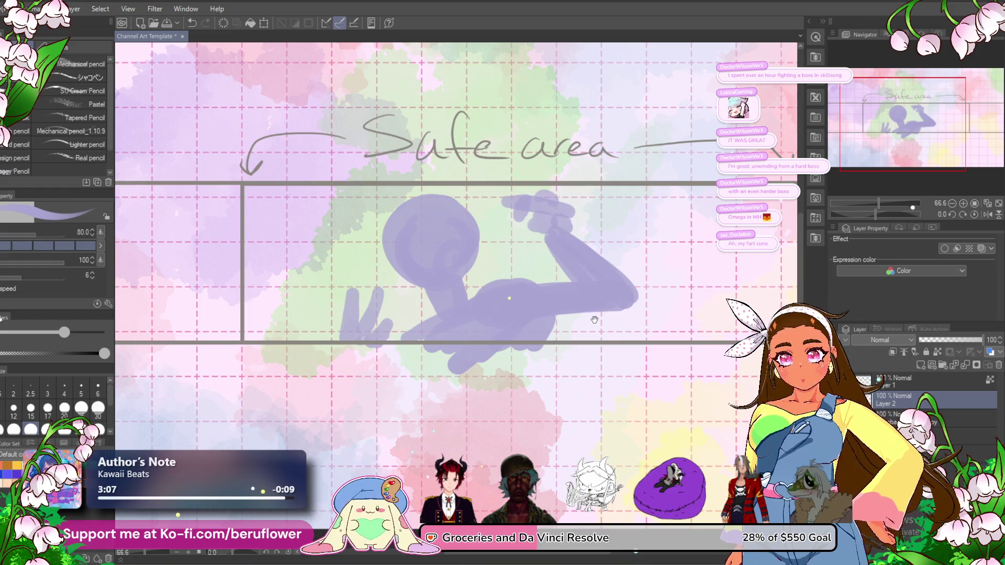
{"action": "left_click_drag", "start_coordinate": [595, 319], "coordinate": [551, 334]}
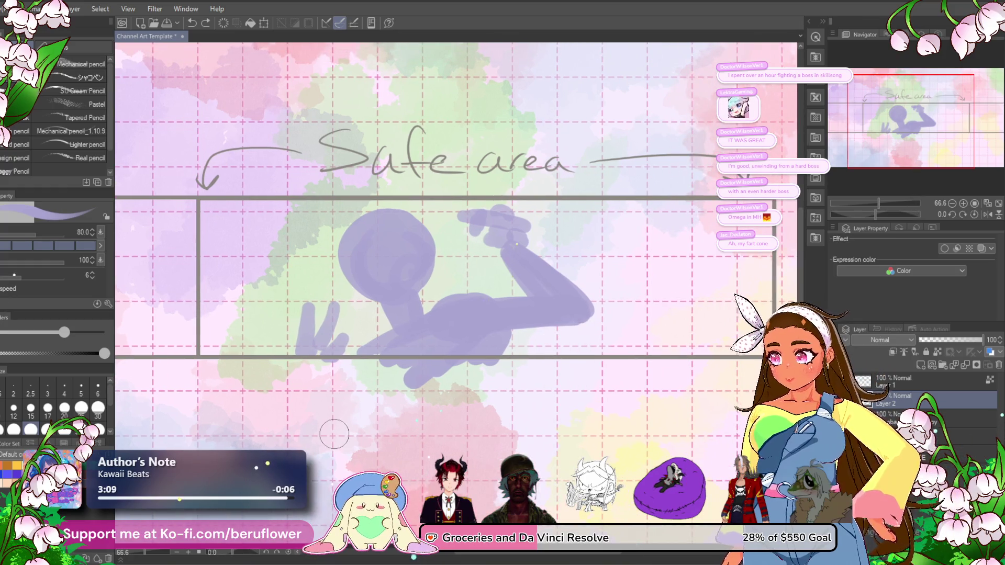
{"action": "key", "text": "Delete"}
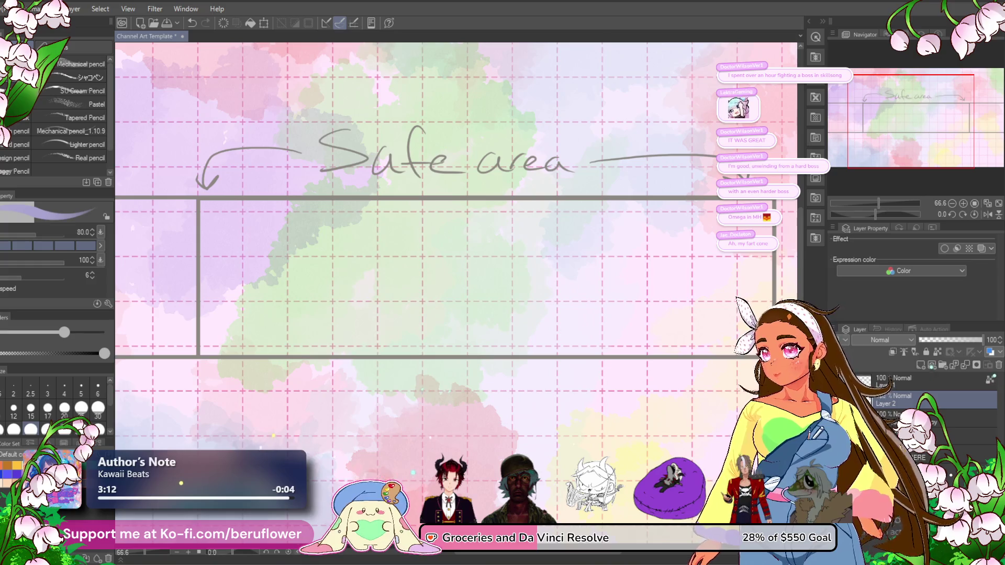
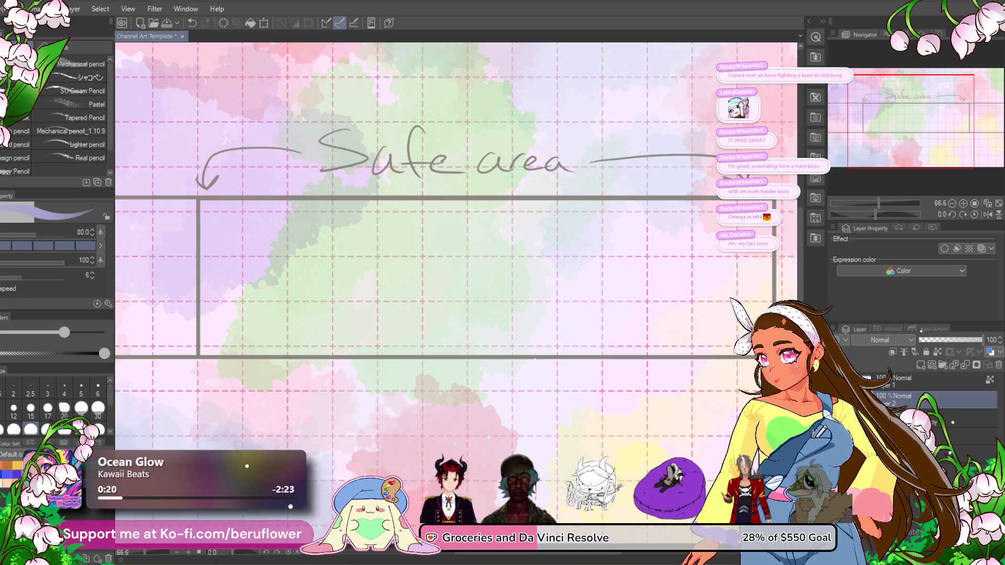
- Paint a large purple blob for the character's head
{"action": "left_click_drag", "start_coordinate": [630, 210], "coordinate": [528, 152]}
{"action": "mouse_move", "coordinate": [554, 183]}
{"action": "left_mouse_down"}
{"action": "mouse_move", "coordinate": [539, 178]}
{"action": "mouse_move", "coordinate": [547, 173]}
{"action": "mouse_move", "coordinate": [550, 193]}
{"action": "mouse_move", "coordinate": [511, 191]}
{"action": "mouse_move", "coordinate": [533, 175]}
{"action": "mouse_move", "coordinate": [548, 191]}
{"action": "mouse_move", "coordinate": [528, 197]}
{"action": "mouse_move", "coordinate": [523, 165]}
{"action": "mouse_move", "coordinate": [525, 212]}
{"action": "mouse_move", "coordinate": [560, 232]}
{"action": "mouse_move", "coordinate": [582, 175]}
{"action": "mouse_move", "coordinate": [584, 240]}
{"action": "mouse_move", "coordinate": [557, 271]}
{"action": "mouse_move", "coordinate": [538, 268]}
{"action": "left_mouse_up"}
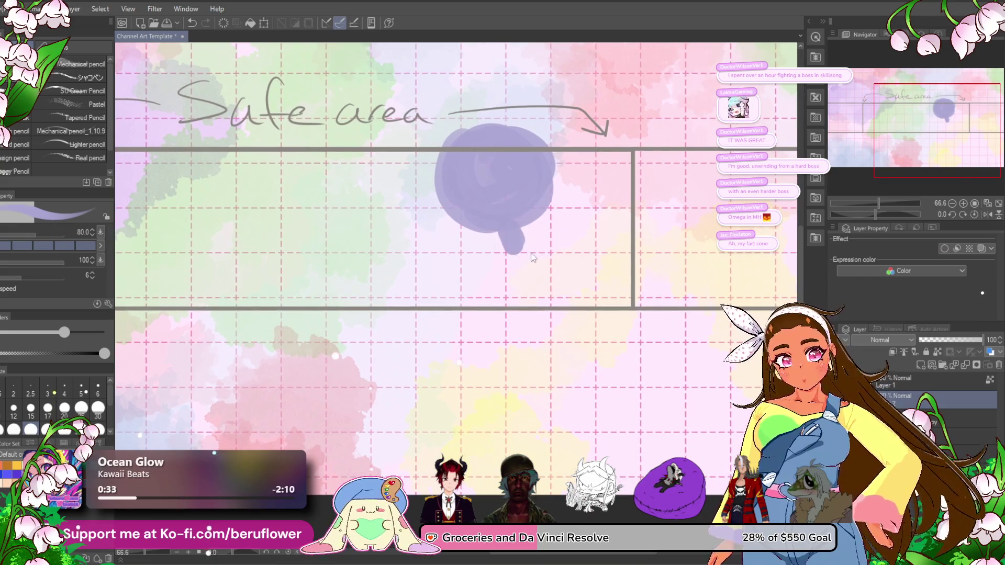
{"action": "key", "text": "ctrl+z"}
{"action": "mouse_move", "coordinate": [480, 220]}
{"action": "left_mouse_down"}
{"action": "mouse_move", "coordinate": [454, 210]}
{"action": "mouse_move", "coordinate": [510, 235]}
{"action": "left_mouse_up"}
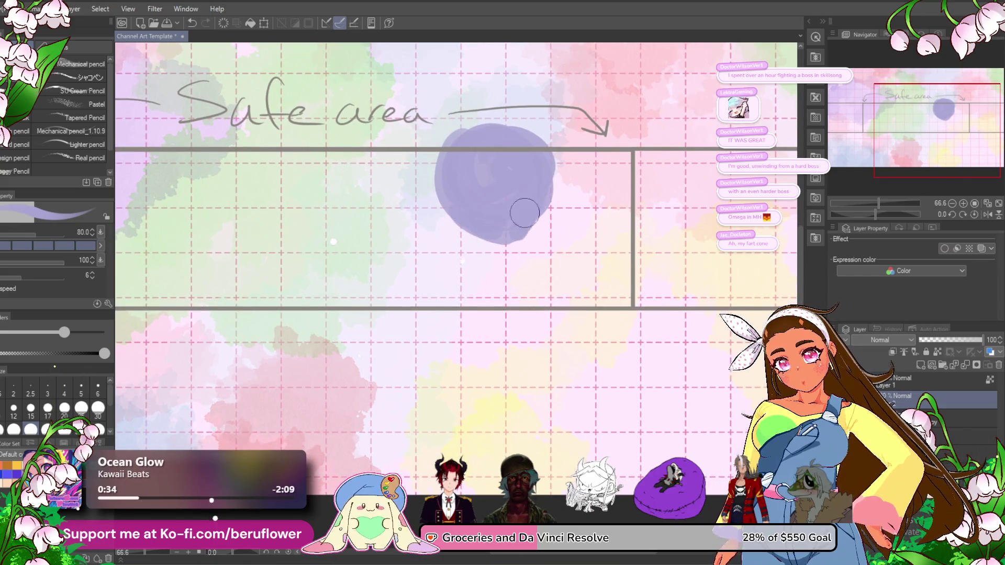
{"action": "mouse_move", "coordinate": [548, 167]}
{"action": "left_mouse_down"}
{"action": "mouse_move", "coordinate": [528, 217]}
{"action": "mouse_move", "coordinate": [505, 225]}
{"action": "mouse_move", "coordinate": [500, 259]}
{"action": "mouse_move", "coordinate": [516, 265]}
{"action": "mouse_move", "coordinate": [525, 219]}
{"action": "left_mouse_up"}
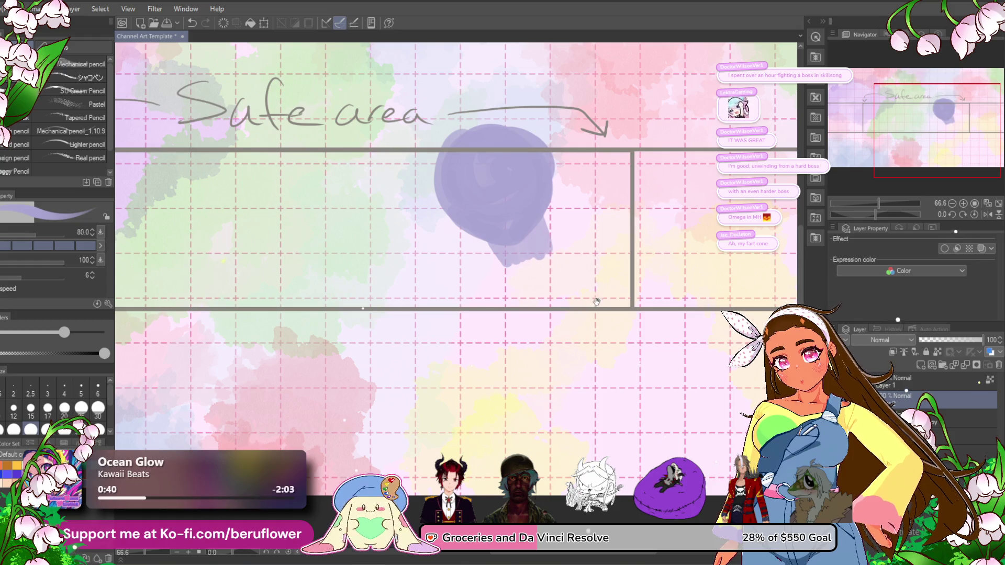
- Paint the purple neck, shoulder line, outstretched arm and body below it
{"action": "left_click_drag", "start_coordinate": [516, 256], "coordinate": [530, 241]}
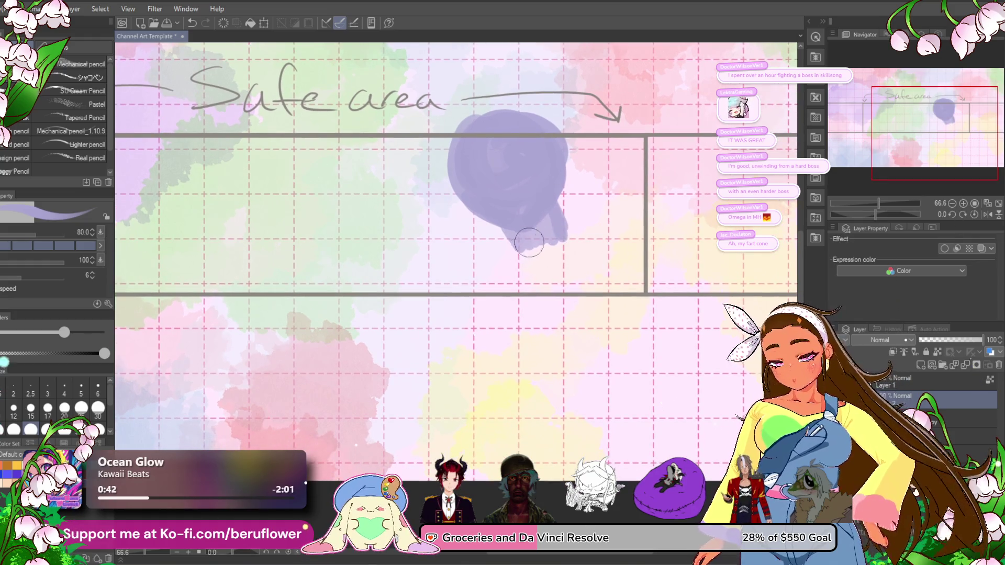
{"action": "mouse_move", "coordinate": [479, 283]}
{"action": "left_mouse_down"}
{"action": "mouse_move", "coordinate": [523, 246]}
{"action": "mouse_move", "coordinate": [592, 235]}
{"action": "mouse_move", "coordinate": [461, 291]}
{"action": "mouse_move", "coordinate": [551, 257]}
{"action": "mouse_move", "coordinate": [602, 254]}
{"action": "mouse_move", "coordinate": [529, 255]}
{"action": "mouse_move", "coordinate": [602, 227]}
{"action": "mouse_move", "coordinate": [567, 252]}
{"action": "left_mouse_up"}
{"action": "left_click_drag", "start_coordinate": [569, 253], "coordinate": [610, 283]}
{"action": "left_click_drag", "start_coordinate": [523, 265], "coordinate": [597, 254]}
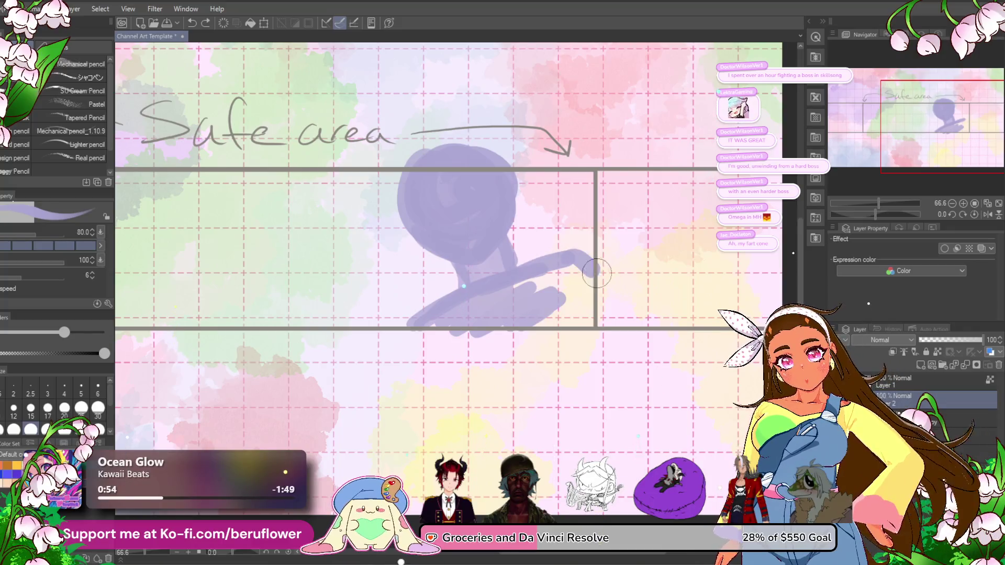
{"action": "mouse_move", "coordinate": [503, 293]}
{"action": "left_mouse_down"}
{"action": "mouse_move", "coordinate": [548, 289]}
{"action": "mouse_move", "coordinate": [545, 303]}
{"action": "mouse_move", "coordinate": [629, 325]}
{"action": "left_mouse_up"}
{"action": "mouse_move", "coordinate": [545, 338]}
{"action": "left_mouse_down"}
{"action": "mouse_move", "coordinate": [593, 329]}
{"action": "mouse_move", "coordinate": [638, 359]}
{"action": "left_mouse_up"}
{"action": "left_click_drag", "start_coordinate": [555, 325], "coordinate": [495, 340]}
- On the layer beneath Layer 2, start a light-blue blob at the figure's lower left
{"action": "scroll", "coordinate": [472, 358], "scroll_direction": "down", "scroll_amount": 2}
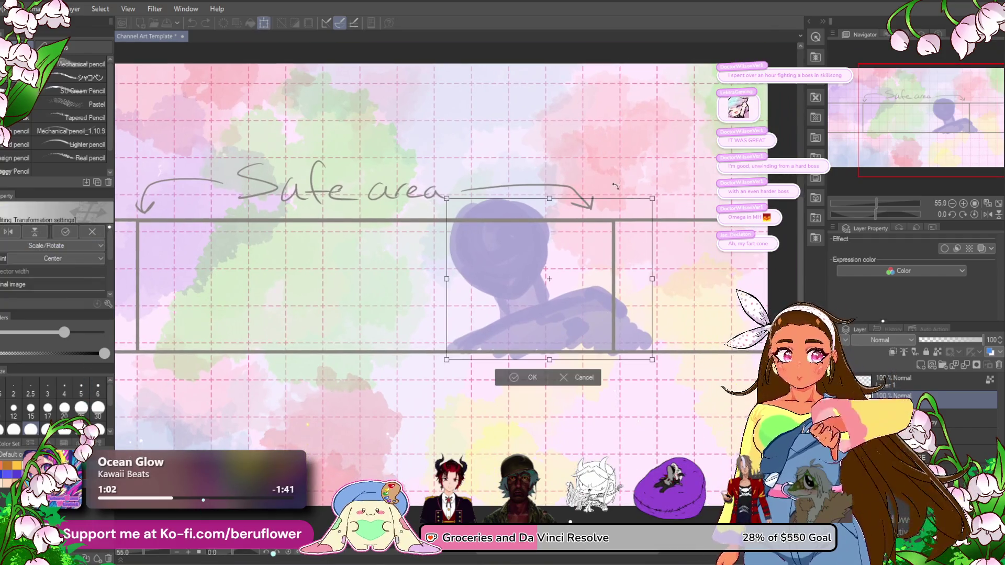
{"action": "scroll", "coordinate": [472, 303], "scroll_direction": "up", "scroll_amount": 2}
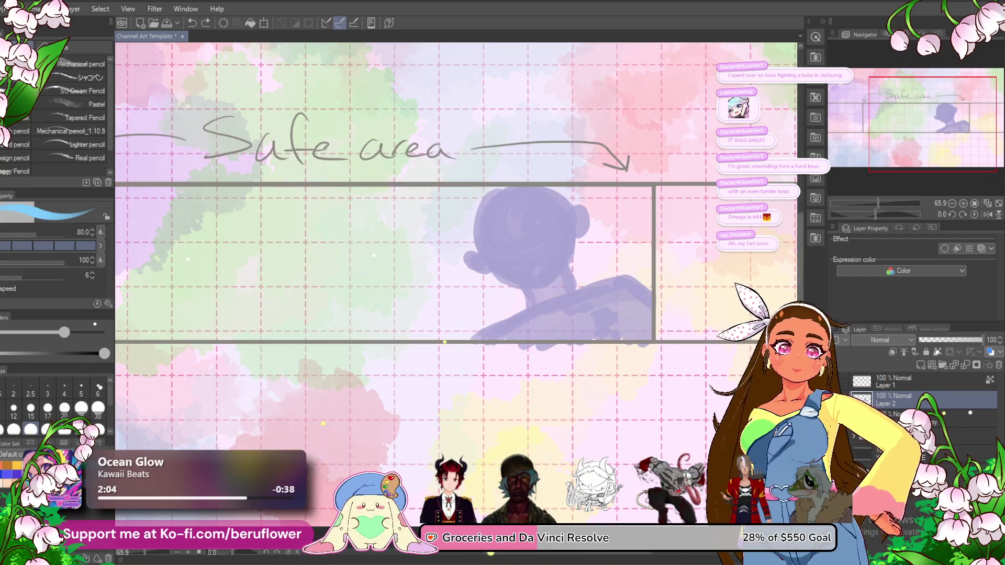
{"action": "left_click", "coordinate": [917, 418]}
{"action": "mouse_move", "coordinate": [450, 262]}
{"action": "left_mouse_down"}
{"action": "mouse_move", "coordinate": [466, 272]}
{"action": "mouse_move", "coordinate": [473, 309]}
{"action": "mouse_move", "coordinate": [522, 302]}
{"action": "left_mouse_up"}
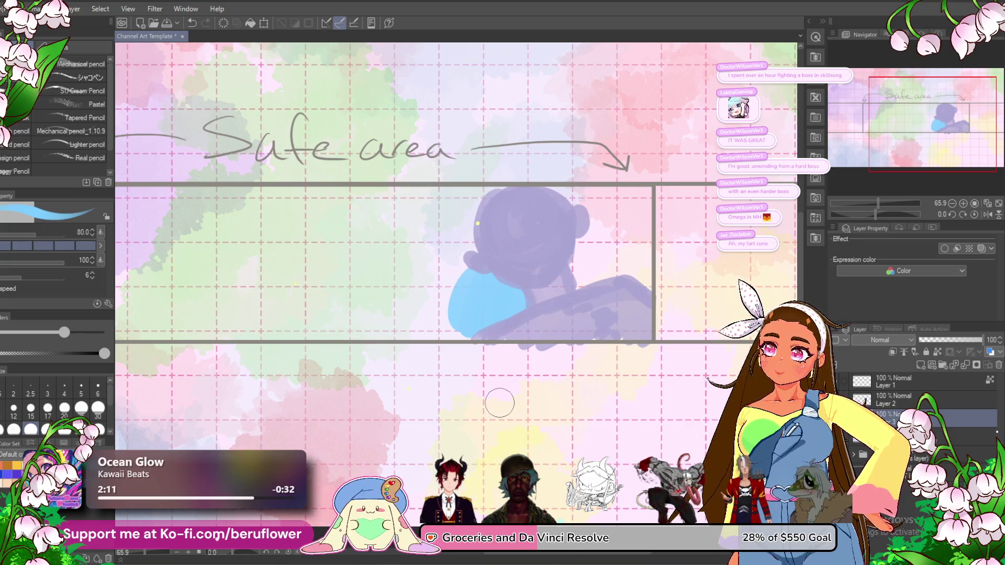
- Grow the blue blob up and left and outline the figure's left side in blue
{"action": "mouse_move", "coordinate": [474, 264]}
{"action": "left_mouse_down"}
{"action": "mouse_move", "coordinate": [457, 335]}
{"action": "mouse_move", "coordinate": [460, 298]}
{"action": "left_mouse_up"}
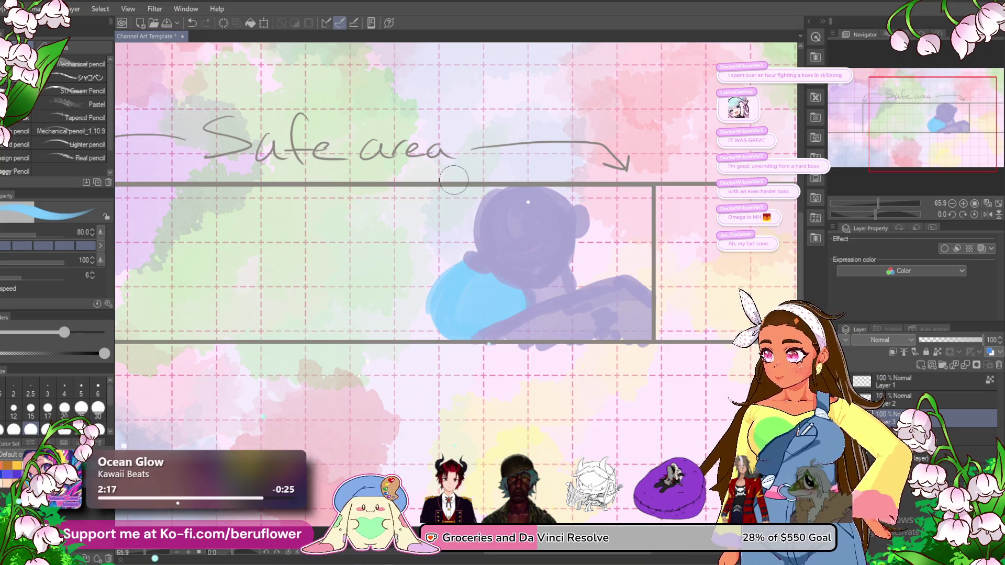
{"action": "left_click_drag", "start_coordinate": [435, 282], "coordinate": [446, 274]}
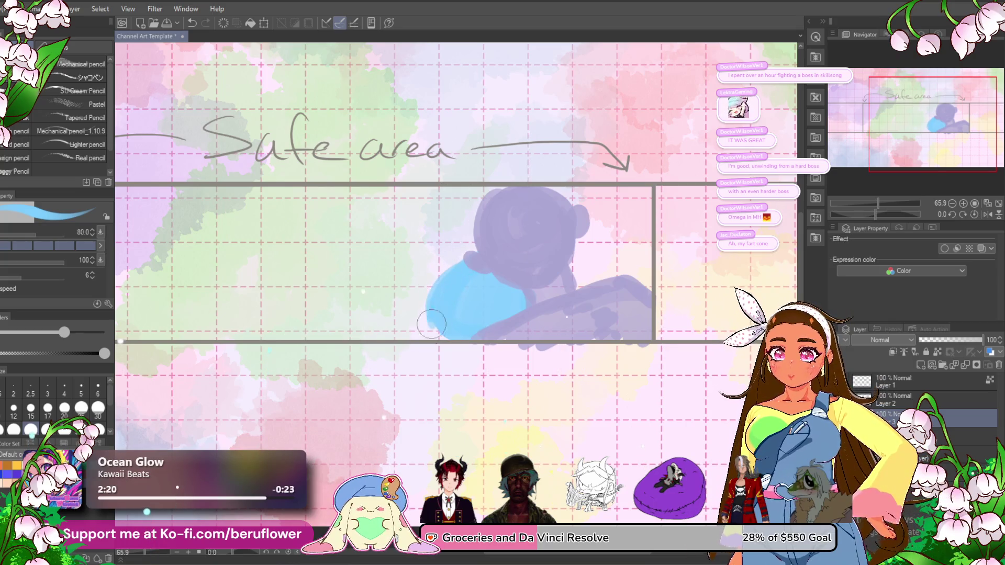
{"action": "mouse_move", "coordinate": [430, 320]}
{"action": "left_mouse_down"}
{"action": "mouse_move", "coordinate": [411, 283]}
{"action": "mouse_move", "coordinate": [451, 250]}
{"action": "left_mouse_up"}
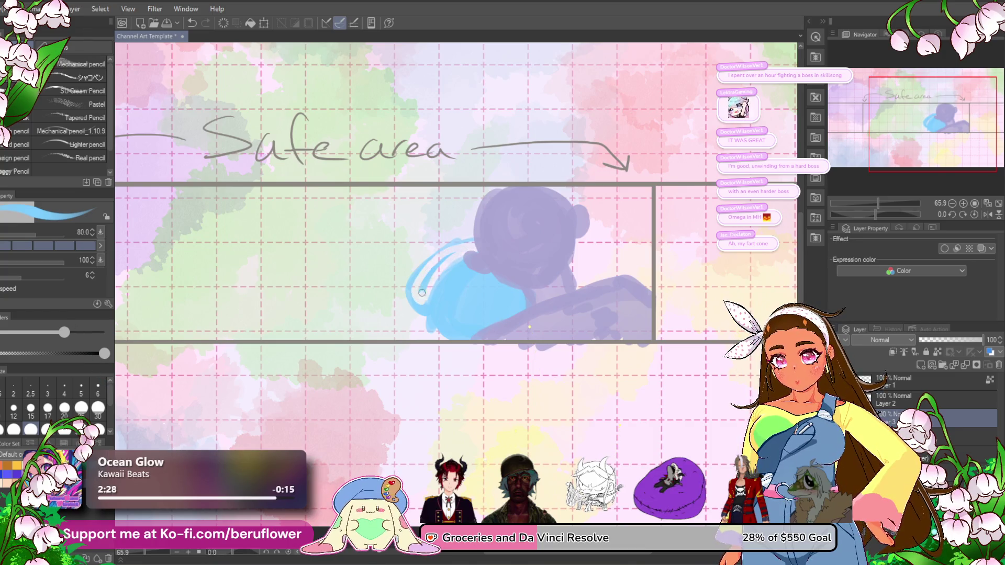
{"action": "key", "text": "ctrl+z"}
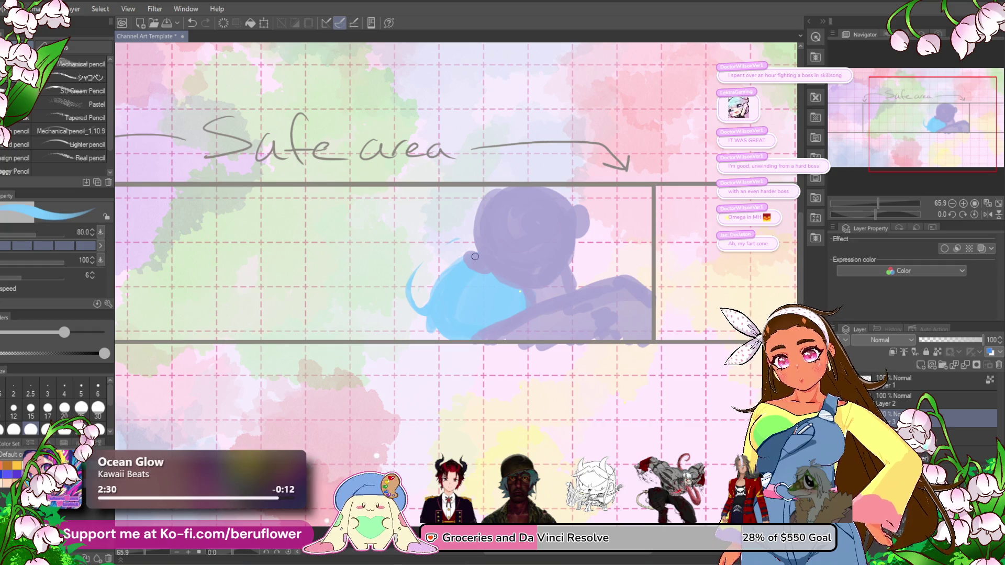
{"action": "left_click_drag", "start_coordinate": [414, 270], "coordinate": [471, 228]}
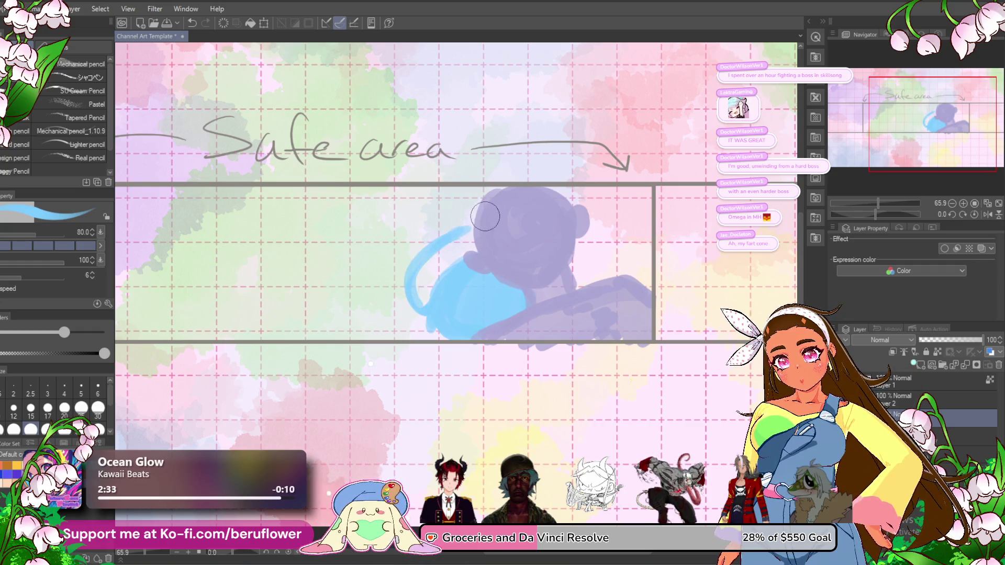
{"action": "key", "text": "ctrl+z"}
{"action": "mouse_move", "coordinate": [420, 265]}
{"action": "left_mouse_down"}
{"action": "mouse_move", "coordinate": [427, 312]}
{"action": "mouse_move", "coordinate": [419, 261]}
{"action": "mouse_move", "coordinate": [443, 233]}
{"action": "mouse_move", "coordinate": [475, 224]}
{"action": "left_mouse_up"}
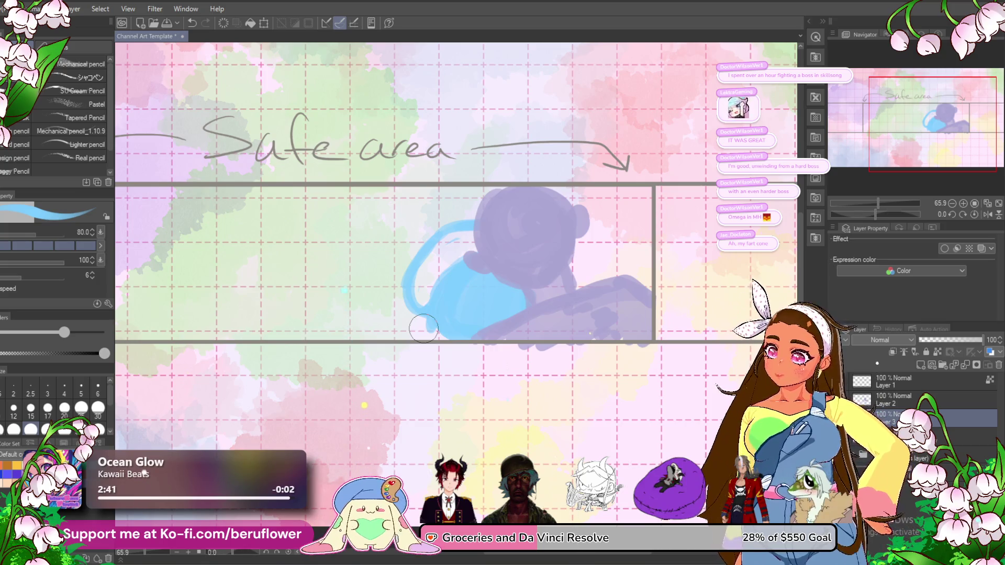
- With a smaller brush, try blue strokes over the arm, then undo them
{"action": "key", "text": "bracketleft"}
{"action": "key", "text": "bracketleft"}
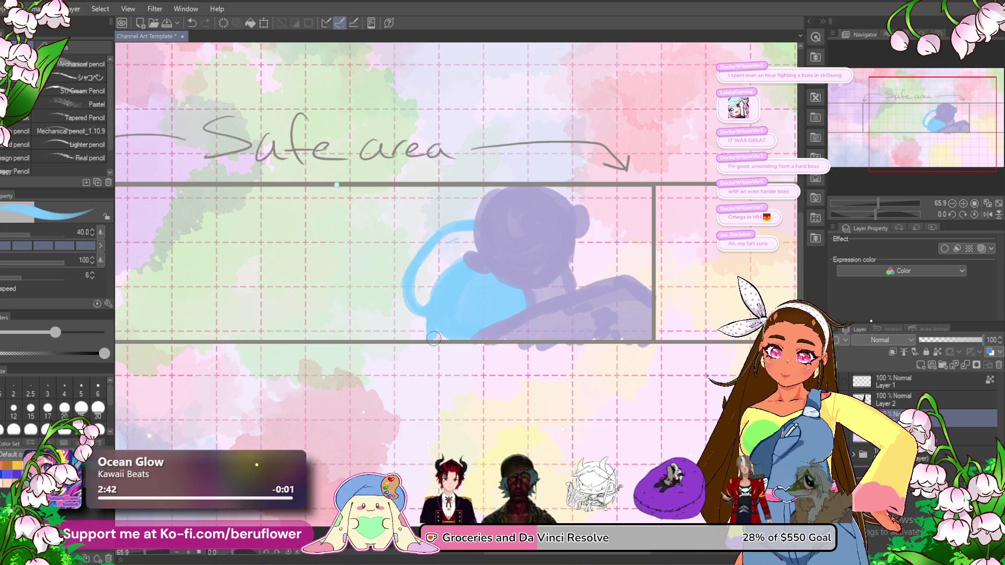
{"action": "scroll", "coordinate": [450, 336], "scroll_direction": "right", "scroll_amount": 3}
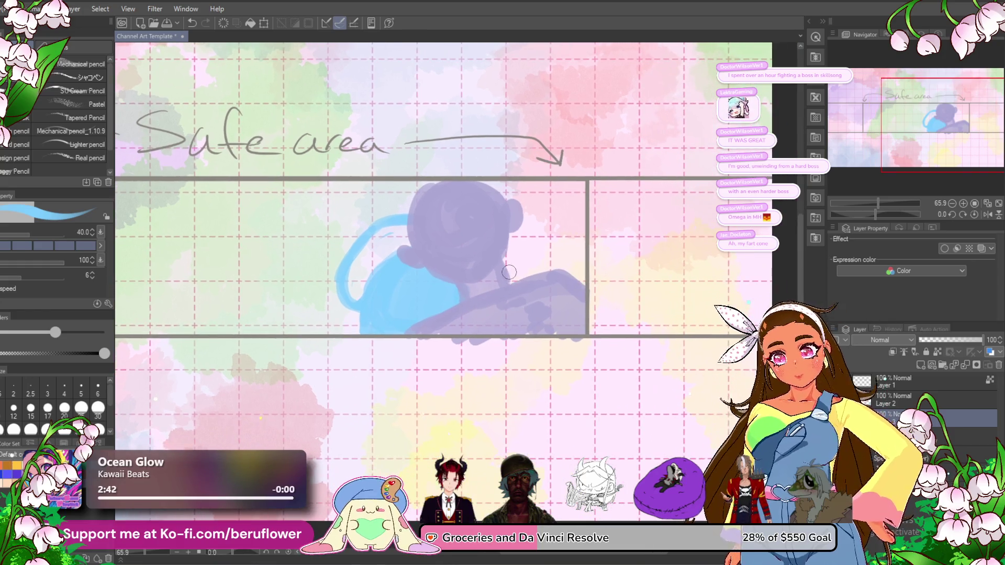
{"action": "double_click", "coordinate": [896, 396]}
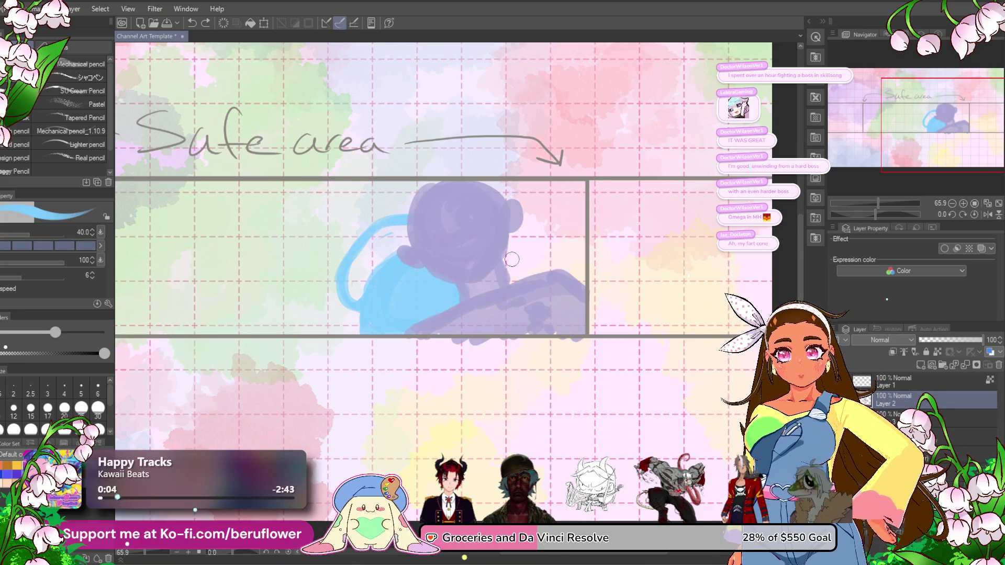
{"action": "left_click_drag", "start_coordinate": [516, 269], "coordinate": [502, 317]}
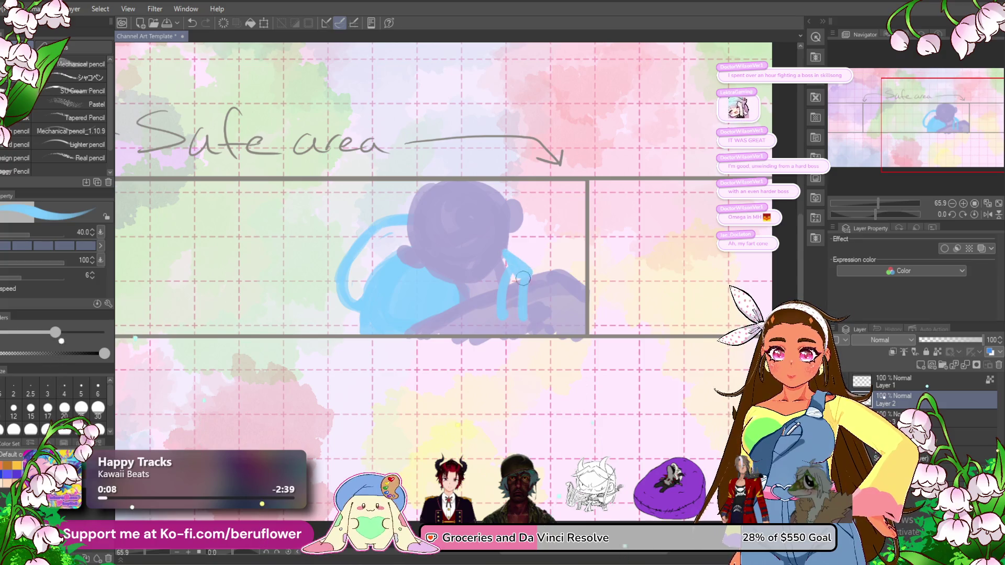
{"action": "left_click_drag", "start_coordinate": [524, 282], "coordinate": [506, 321]}
{"action": "key", "text": "ctrl+z"}
{"action": "key", "text": "ctrl+z"}
{"action": "key", "text": "ctrl+z"}
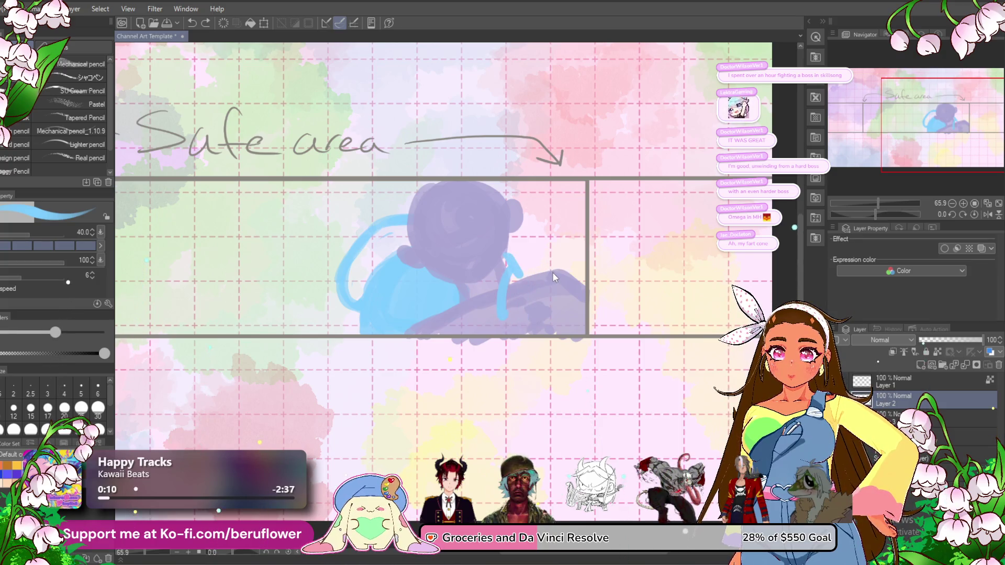
{"action": "left_click", "coordinate": [922, 415]}
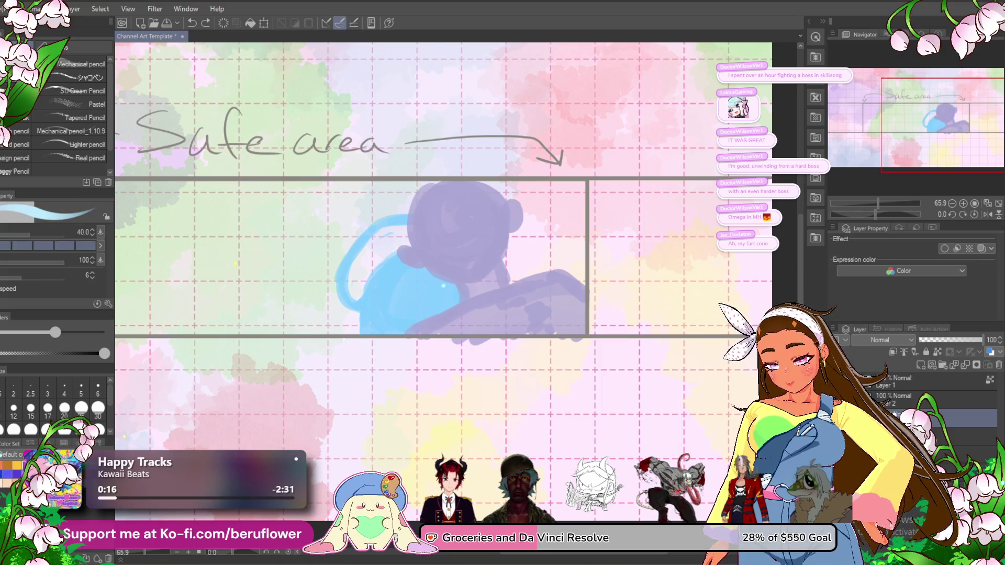
- Give the mascot lighter blue marks, a dark blue eye and a curved ear line
{"action": "mouse_move", "coordinate": [377, 317]}
{"action": "left_mouse_down"}
{"action": "mouse_move", "coordinate": [374, 327]}
{"action": "mouse_move", "coordinate": [395, 314]}
{"action": "mouse_move", "coordinate": [382, 287]}
{"action": "mouse_move", "coordinate": [391, 280]}
{"action": "mouse_move", "coordinate": [432, 301]}
{"action": "mouse_move", "coordinate": [476, 298]}
{"action": "left_mouse_up"}
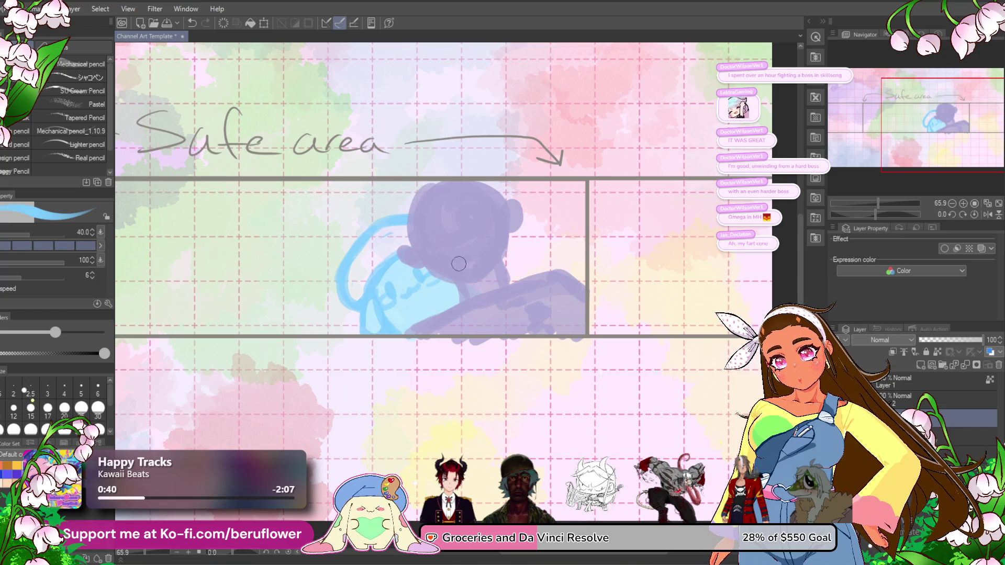
{"action": "left_click_drag", "start_coordinate": [398, 232], "coordinate": [355, 281]}
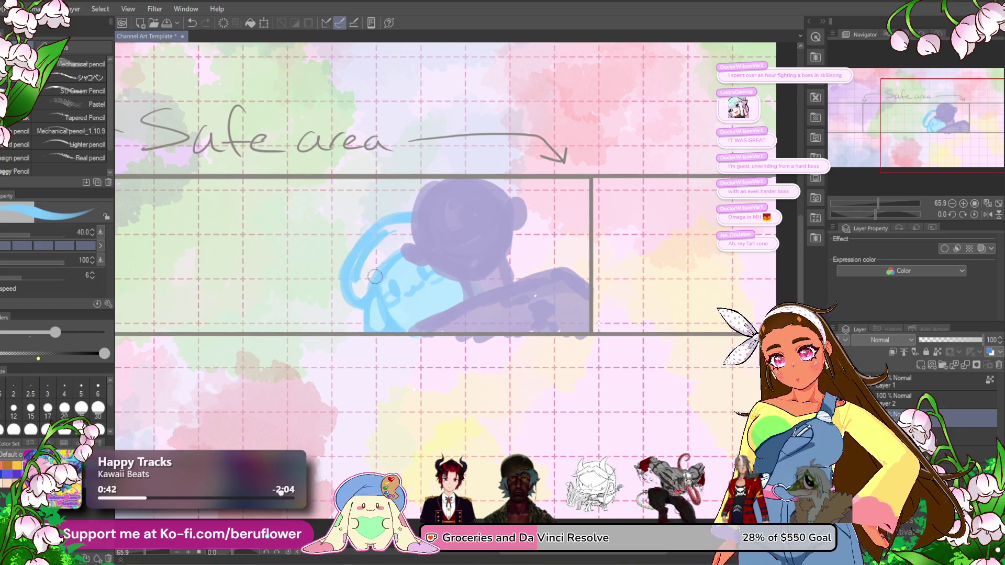
{"action": "key", "text": "ctrl+z"}
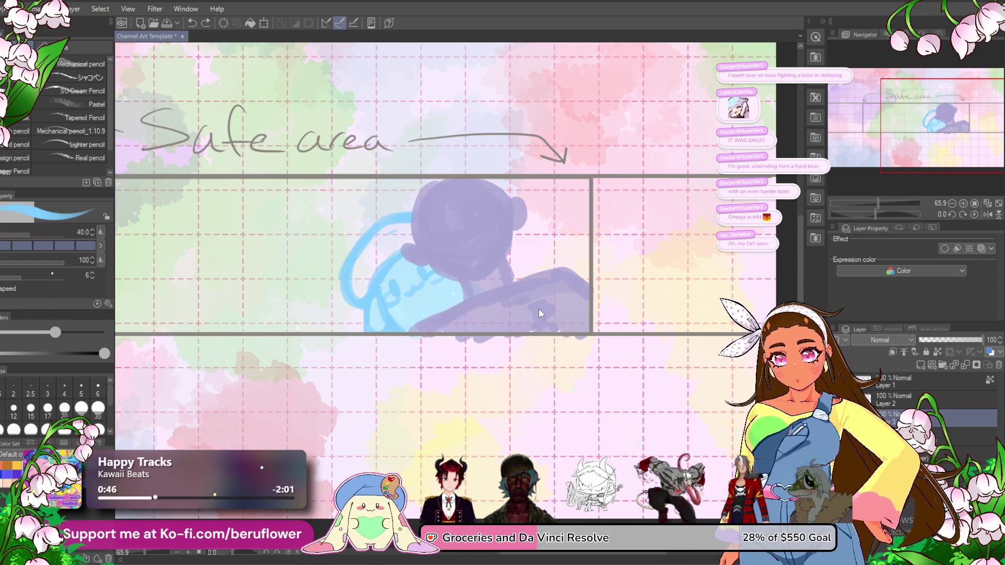
{"action": "left_click", "coordinate": [370, 308]}
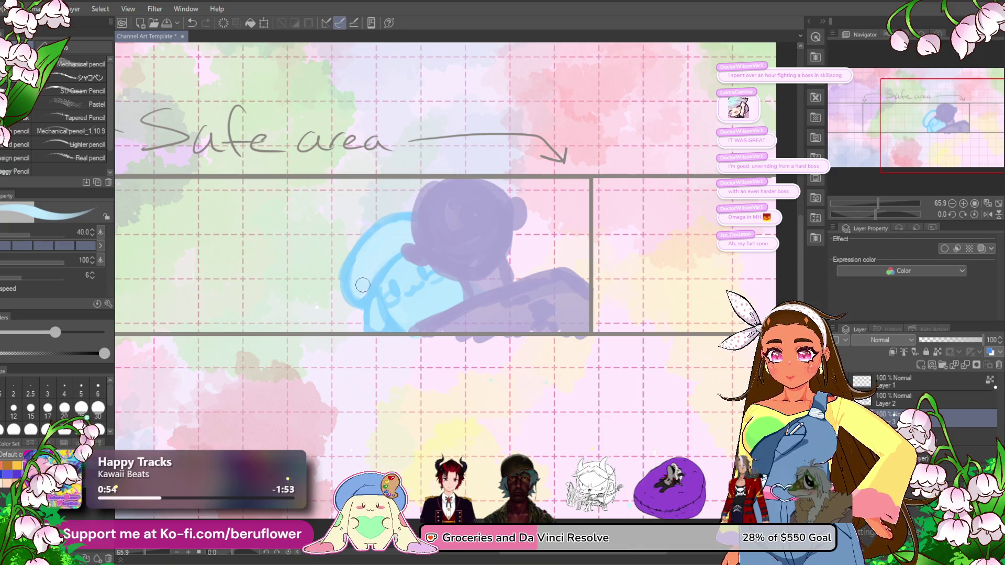
{"action": "scroll", "coordinate": [364, 276], "scroll_direction": "down", "scroll_amount": 2}
{"action": "scroll", "coordinate": [364, 277], "scroll_direction": "up", "scroll_amount": 3}
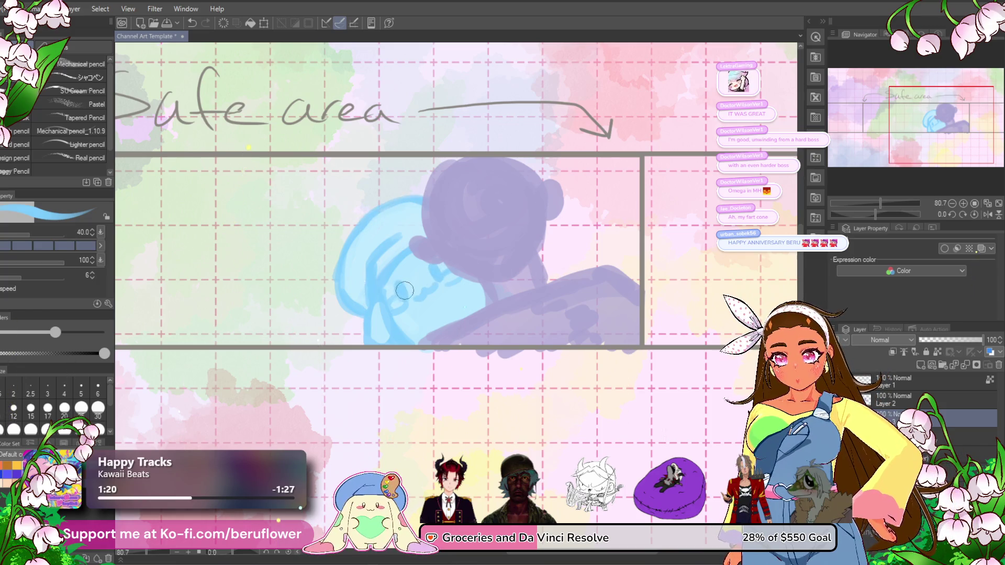
{"action": "mouse_move", "coordinate": [400, 284]}
{"action": "left_mouse_down"}
{"action": "mouse_move", "coordinate": [402, 297]}
{"action": "mouse_move", "coordinate": [436, 285]}
{"action": "left_mouse_up"}
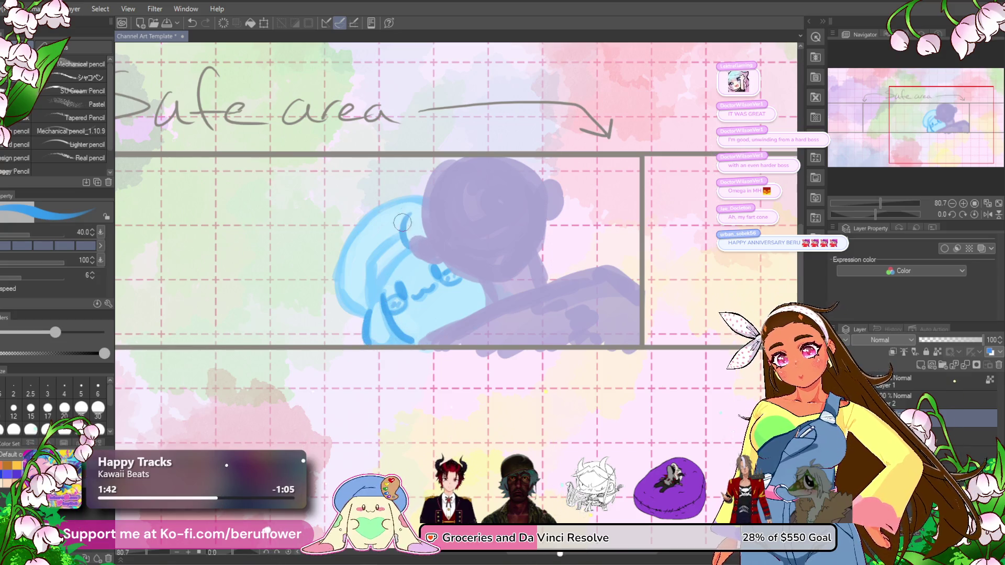
{"action": "left_click_drag", "start_coordinate": [402, 225], "coordinate": [429, 243]}
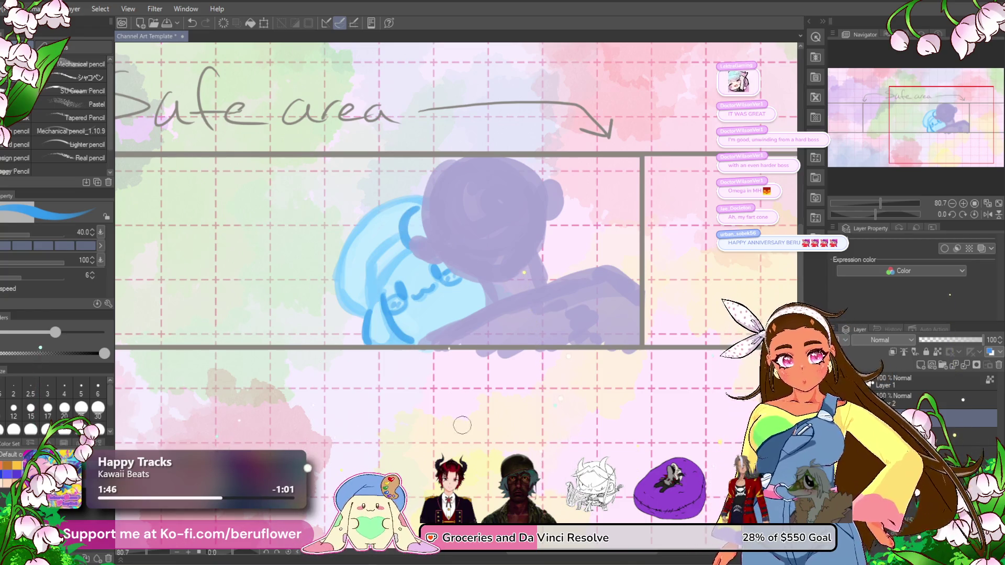
{"action": "left_click", "coordinate": [910, 404]}
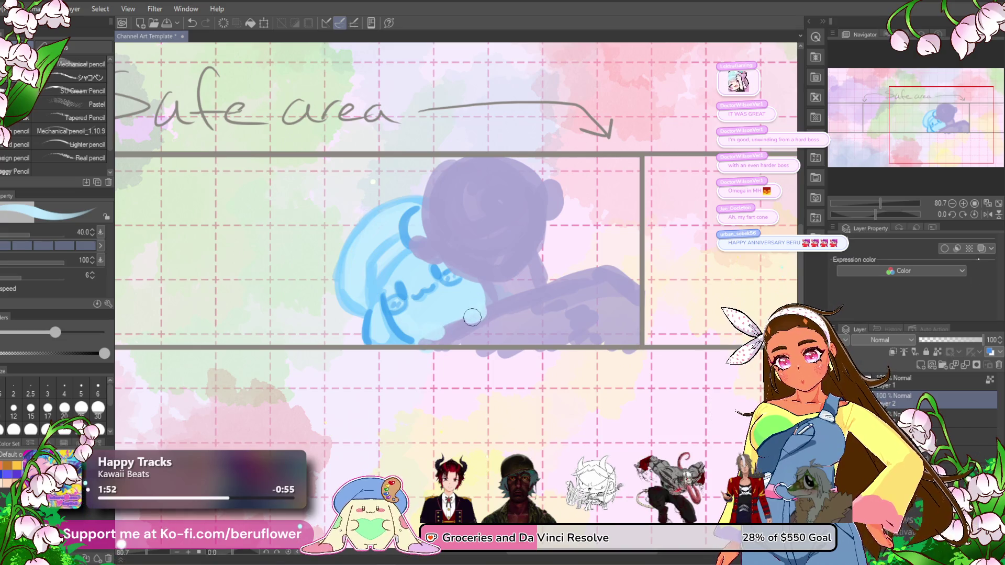
- With a size-5 brush, redraw the mascot's left outline and its mouth curves
{"action": "scroll", "coordinate": [474, 306], "scroll_direction": "down", "scroll_amount": 2}
{"action": "scroll", "coordinate": [480, 306], "scroll_direction": "up", "scroll_amount": 1}
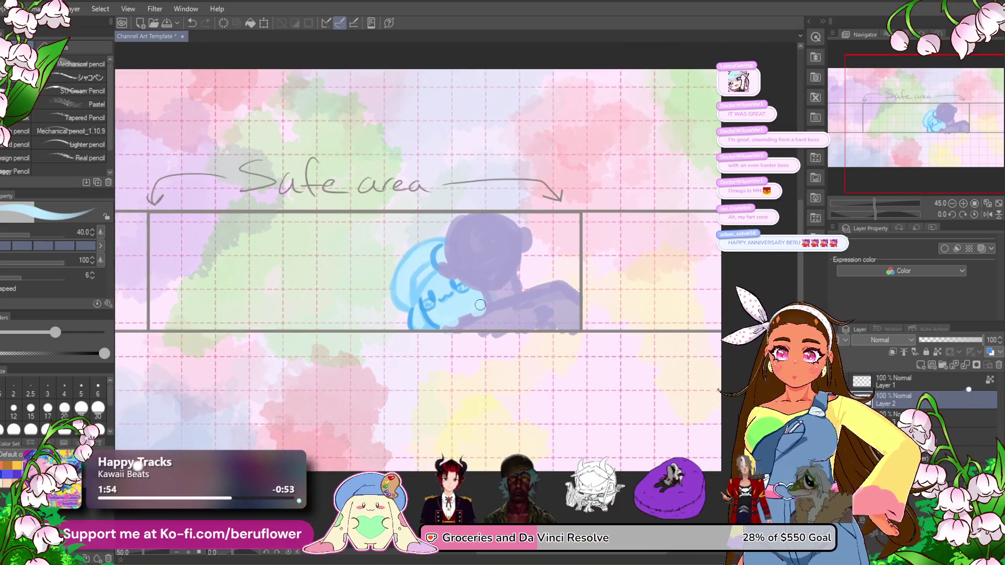
{"action": "scroll", "coordinate": [480, 305], "scroll_direction": "up", "scroll_amount": 3}
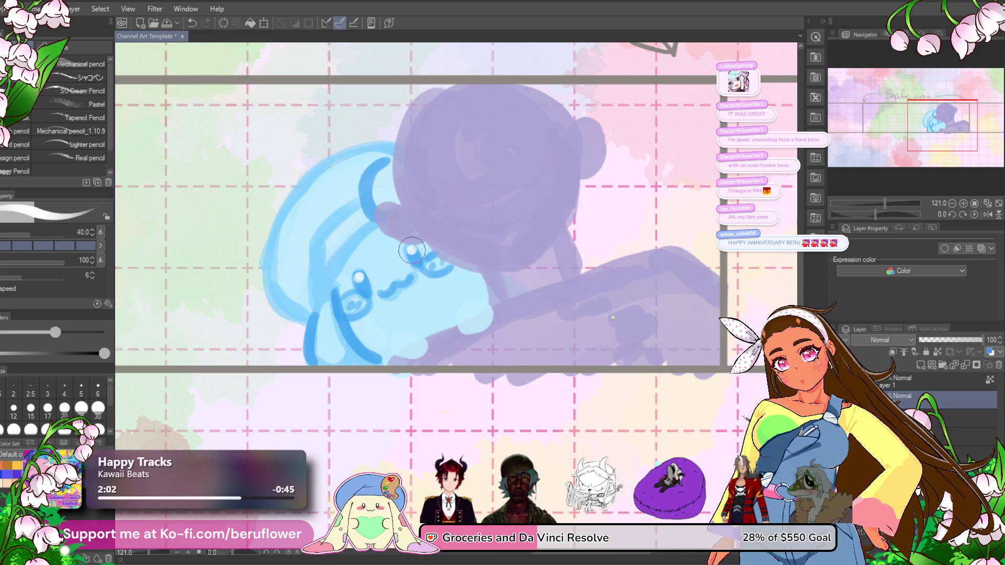
{"action": "scroll", "coordinate": [413, 249], "scroll_direction": "down", "scroll_amount": 4}
{"action": "scroll", "coordinate": [422, 244], "scroll_direction": "up", "scroll_amount": 3}
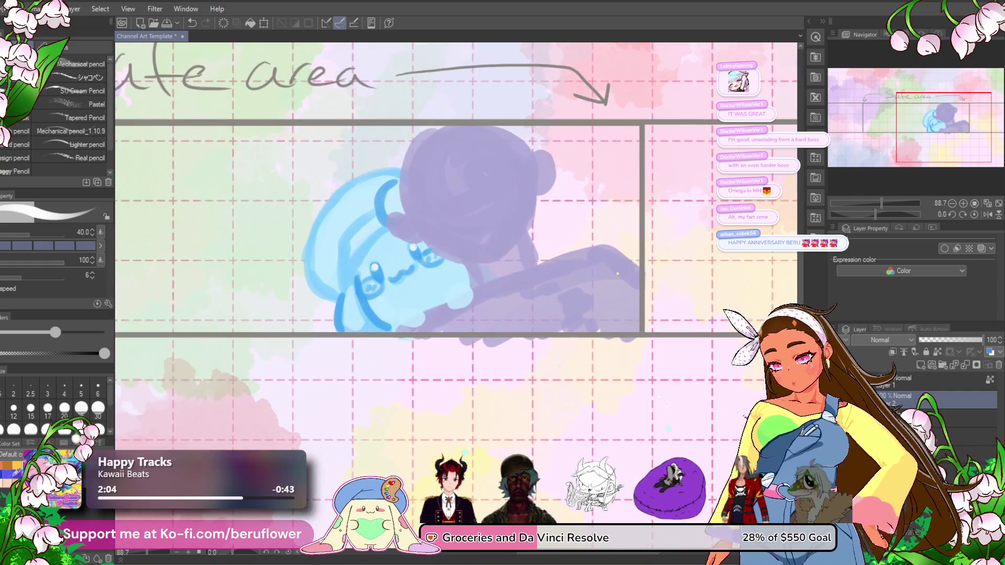
{"action": "left_click", "coordinate": [81, 388]}
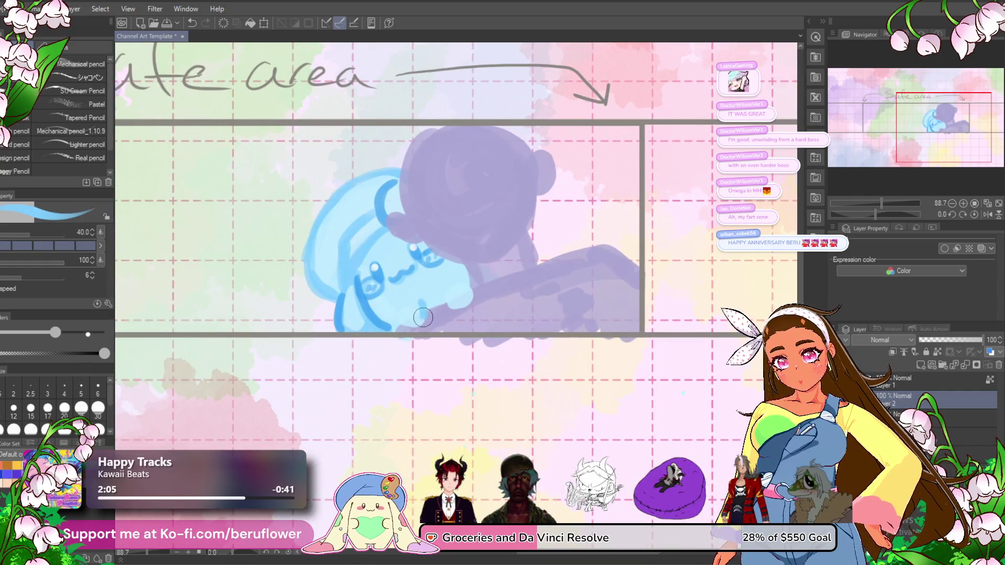
{"action": "key", "text": "ctrl+z"}
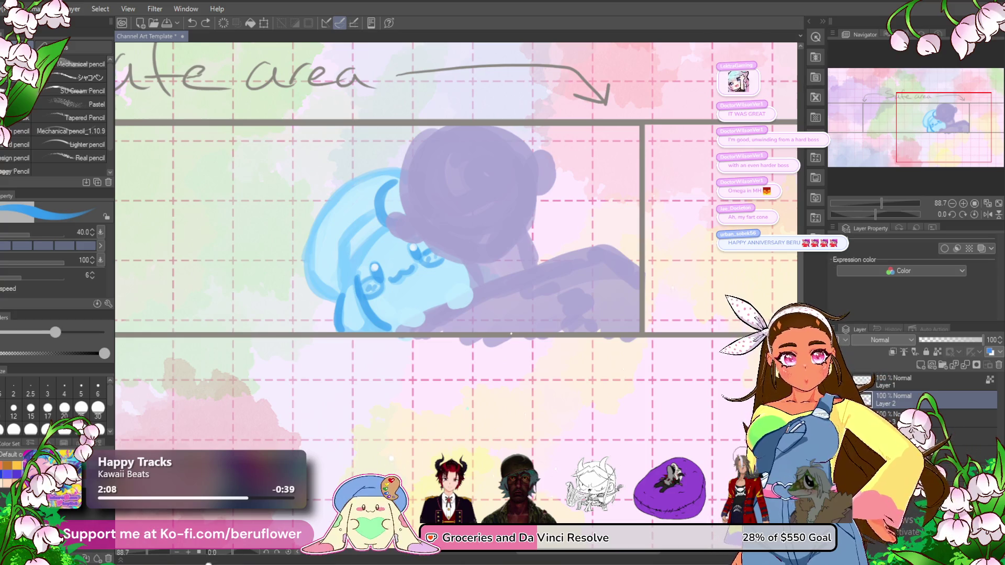
{"action": "mouse_move", "coordinate": [365, 217]}
{"action": "left_mouse_down"}
{"action": "mouse_move", "coordinate": [339, 252]}
{"action": "mouse_move", "coordinate": [350, 274]}
{"action": "mouse_move", "coordinate": [309, 273]}
{"action": "mouse_move", "coordinate": [348, 183]}
{"action": "mouse_move", "coordinate": [398, 175]}
{"action": "left_mouse_up"}
{"action": "left_click_drag", "start_coordinate": [507, 341], "coordinate": [489, 350]}
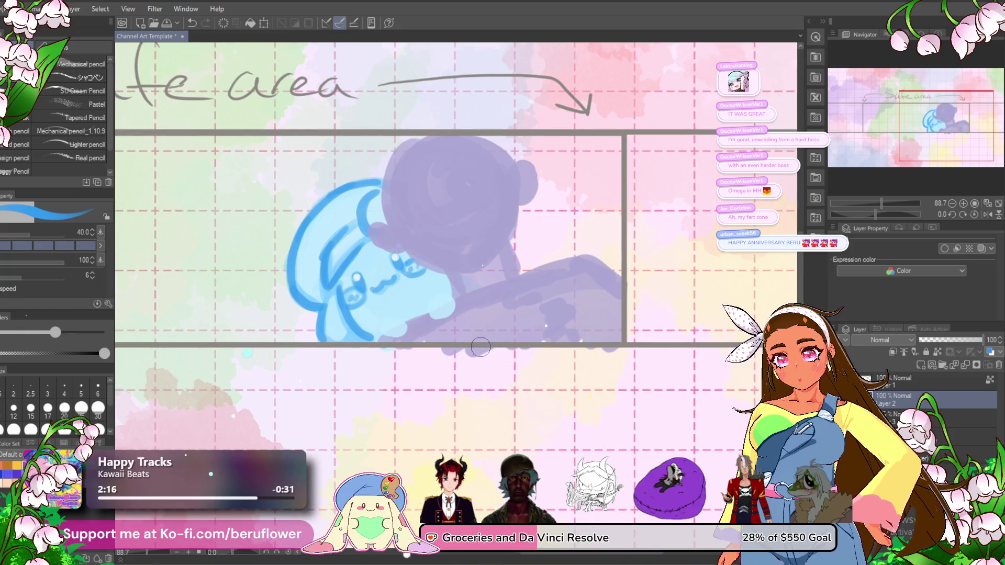
{"action": "left_click_drag", "start_coordinate": [392, 313], "coordinate": [405, 333]}
{"action": "mouse_move", "coordinate": [422, 297]}
{"action": "left_mouse_down"}
{"action": "mouse_move", "coordinate": [436, 316]}
{"action": "mouse_move", "coordinate": [456, 293]}
{"action": "left_mouse_up"}
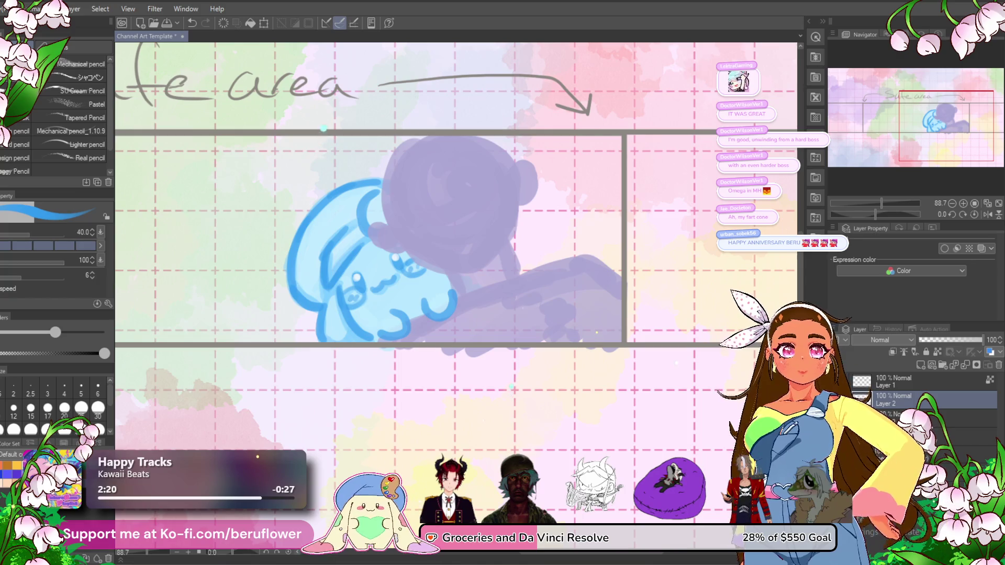
- In purple, draw an X of crossing guide lines on the character's head
{"action": "right_click", "coordinate": [948, 373]}
{"action": "left_click", "coordinate": [959, 373]}
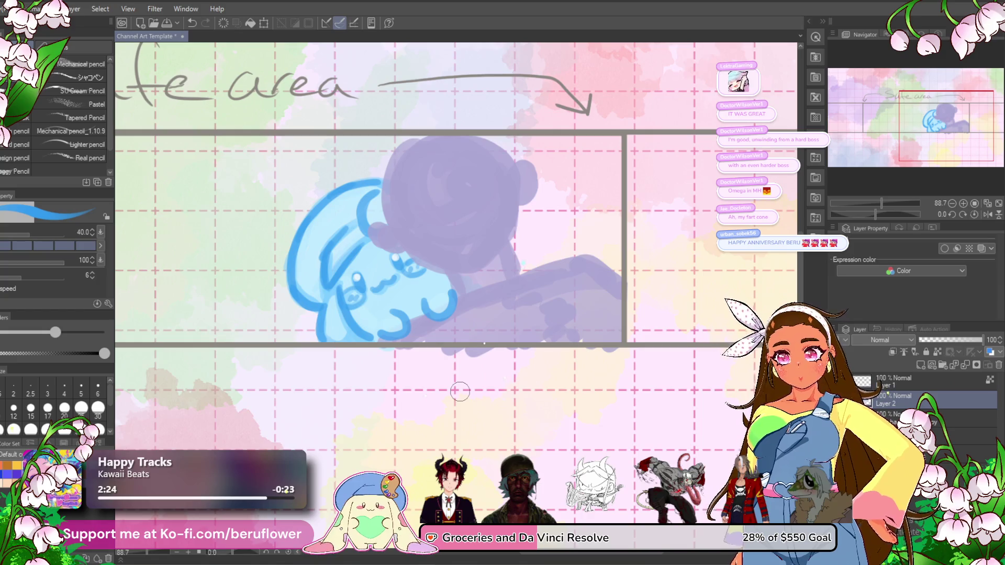
{"action": "scroll", "coordinate": [461, 391], "scroll_direction": "down", "scroll_amount": 3}
{"action": "scroll", "coordinate": [461, 391], "scroll_direction": "up", "scroll_amount": 3}
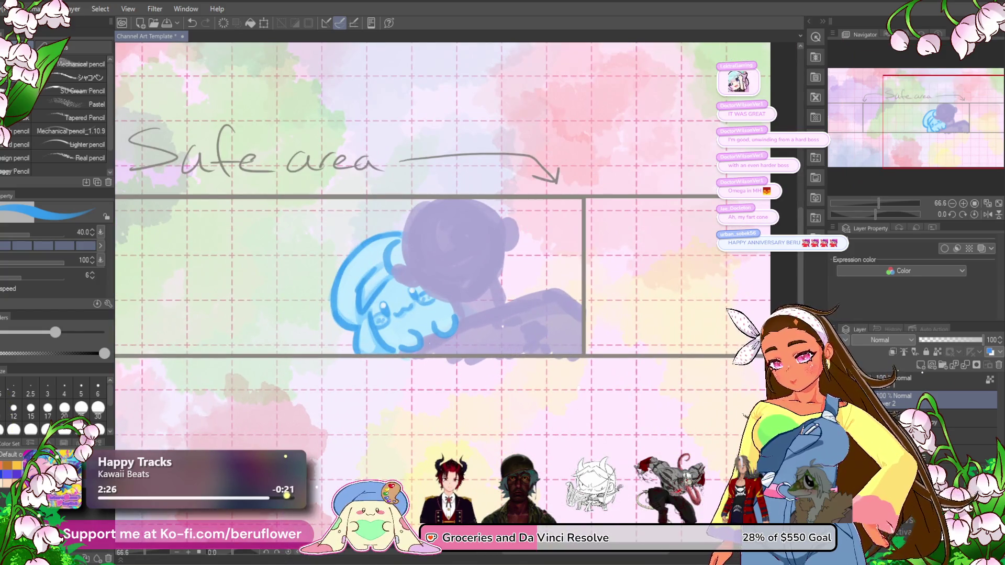
{"action": "left_click", "coordinate": [450, 231], "text": "alt"}
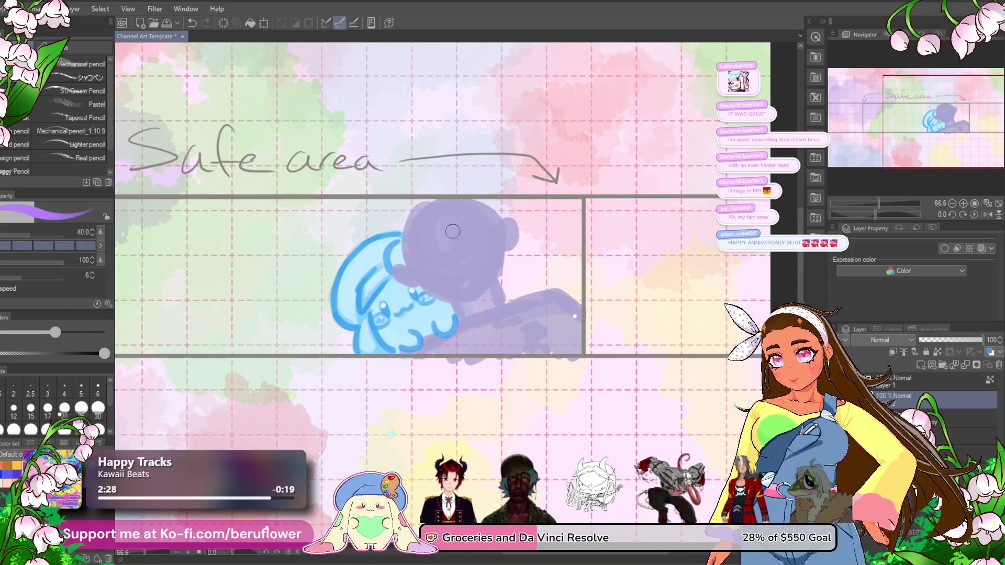
{"action": "left_click_drag", "start_coordinate": [450, 231], "coordinate": [440, 283]}
{"action": "key", "text": "ctrl+z"}
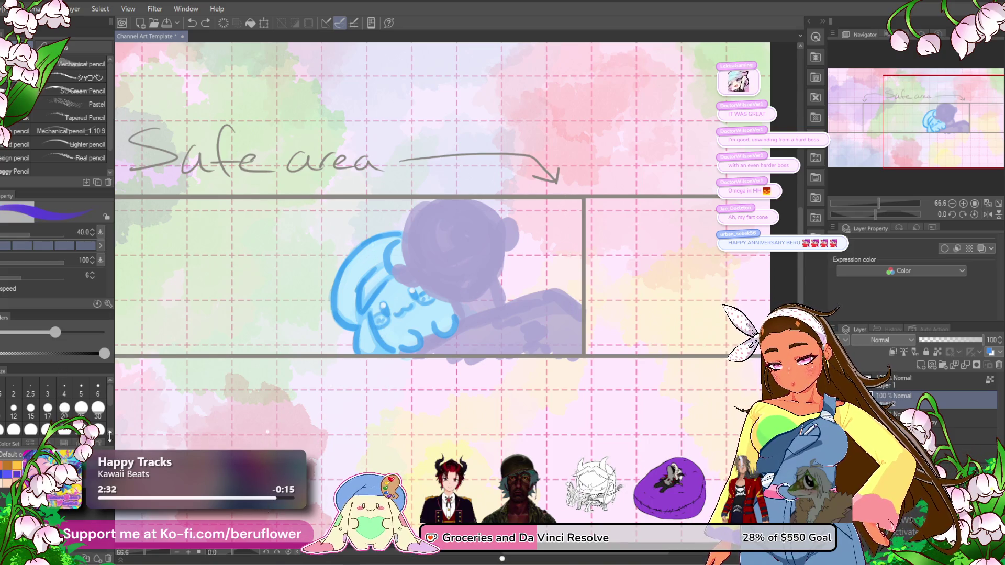
{"action": "left_click_drag", "start_coordinate": [433, 201], "coordinate": [465, 301]}
{"action": "key", "text": "ctrl+z"}
{"action": "mouse_move", "coordinate": [435, 224]}
{"action": "left_mouse_down"}
{"action": "mouse_move", "coordinate": [417, 228]}
{"action": "mouse_move", "coordinate": [451, 303]}
{"action": "left_mouse_up"}
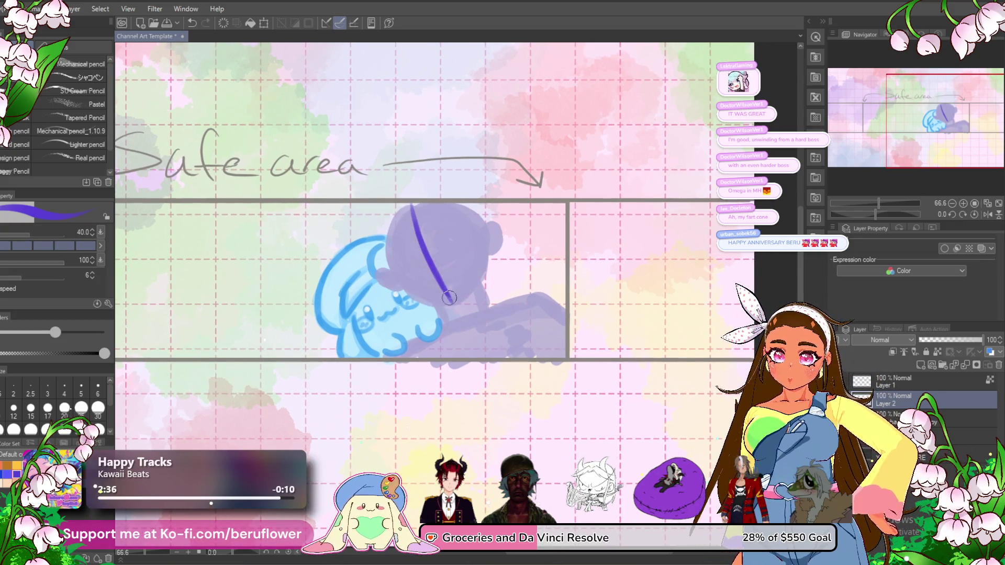
{"action": "left_click_drag", "start_coordinate": [398, 264], "coordinate": [469, 223]}
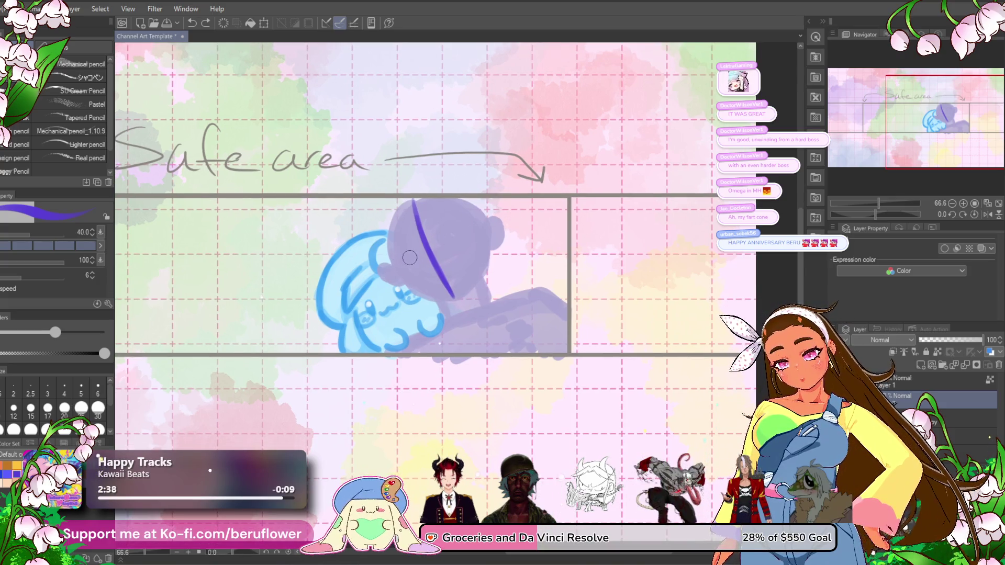
{"action": "key", "text": "ctrl+z"}
{"action": "mouse_move", "coordinate": [393, 266]}
{"action": "left_mouse_down"}
{"action": "mouse_move", "coordinate": [434, 235]}
{"action": "mouse_move", "coordinate": [479, 223]}
{"action": "left_mouse_up"}
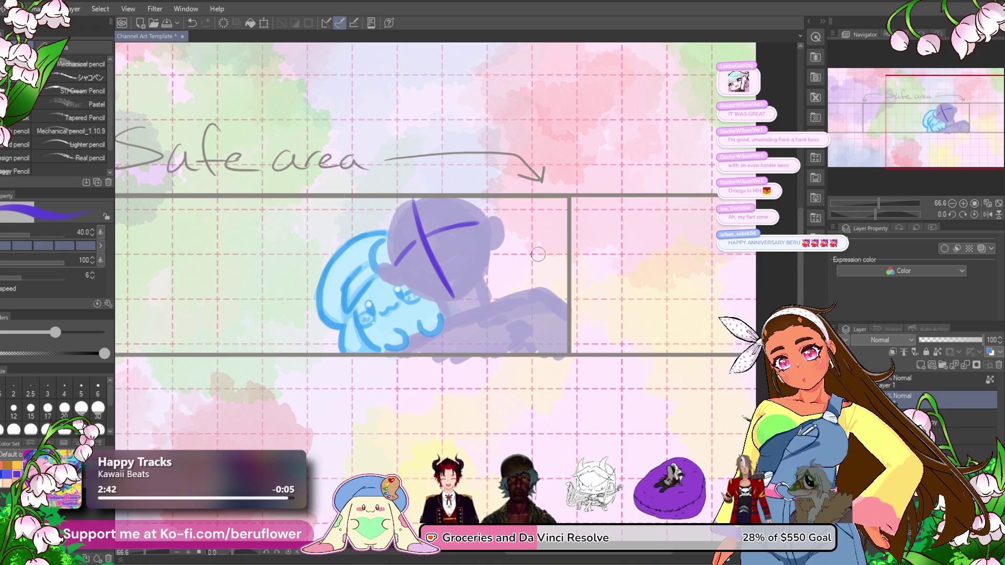
- Bring the empty left part of the safe area into view and start the purple B
{"action": "scroll", "coordinate": [519, 238], "scroll_direction": "down", "scroll_amount": 4}
{"action": "scroll", "coordinate": [538, 255], "scroll_direction": "up", "scroll_amount": 3}
{"action": "left_click_drag", "start_coordinate": [539, 255], "coordinate": [690, 239]}
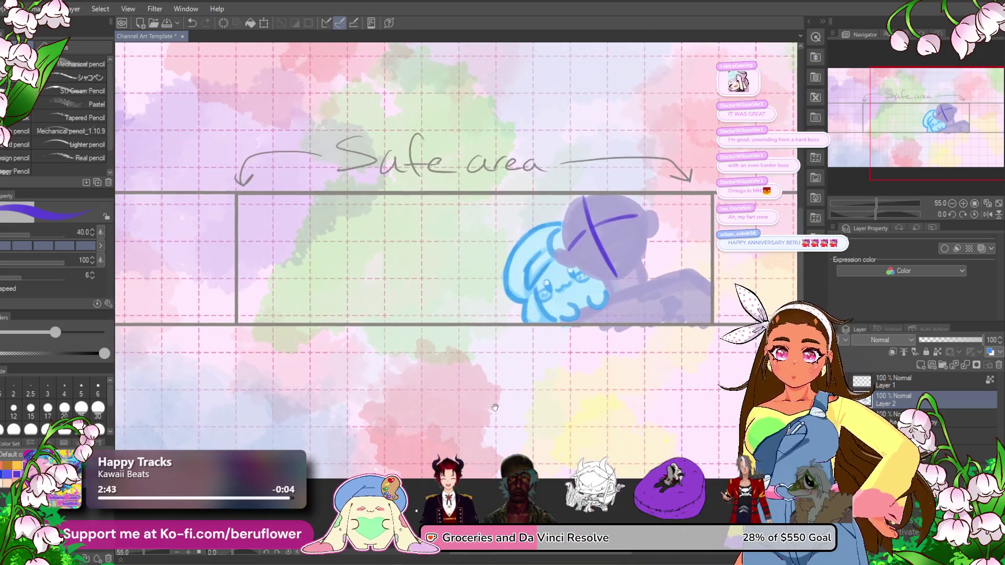
{"action": "left_click_drag", "start_coordinate": [462, 415], "coordinate": [355, 415]}
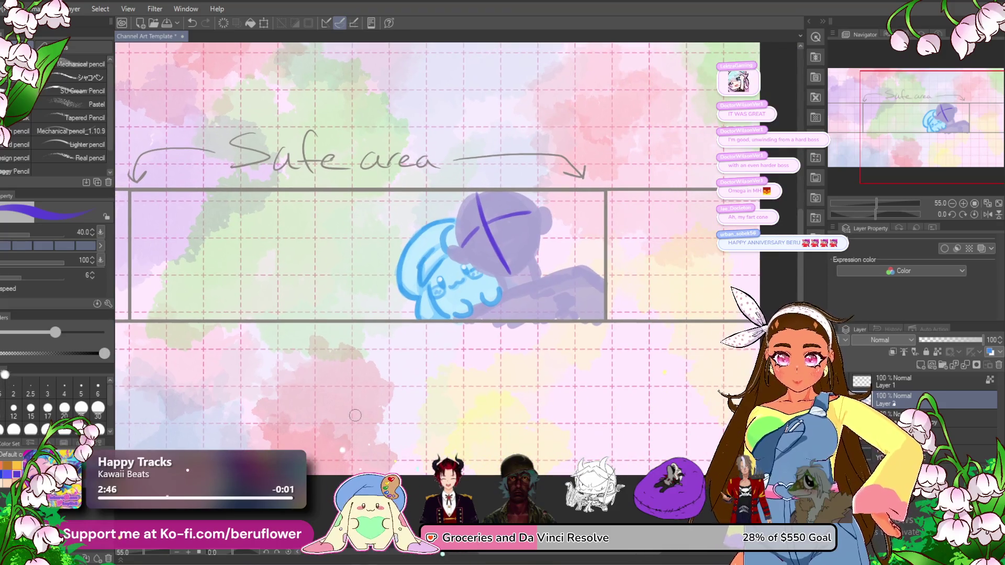
{"action": "mouse_move", "coordinate": [548, 323]}
{"action": "left_mouse_down"}
{"action": "mouse_move", "coordinate": [591, 321]}
{"action": "mouse_move", "coordinate": [621, 286]}
{"action": "mouse_move", "coordinate": [669, 347]}
{"action": "left_mouse_up"}
{"action": "mouse_move", "coordinate": [284, 237]}
{"action": "left_mouse_down"}
{"action": "mouse_move", "coordinate": [277, 314]}
{"action": "mouse_move", "coordinate": [303, 233]}
{"action": "mouse_move", "coordinate": [314, 285]}
{"action": "mouse_move", "coordinate": [278, 314]}
{"action": "left_mouse_up"}
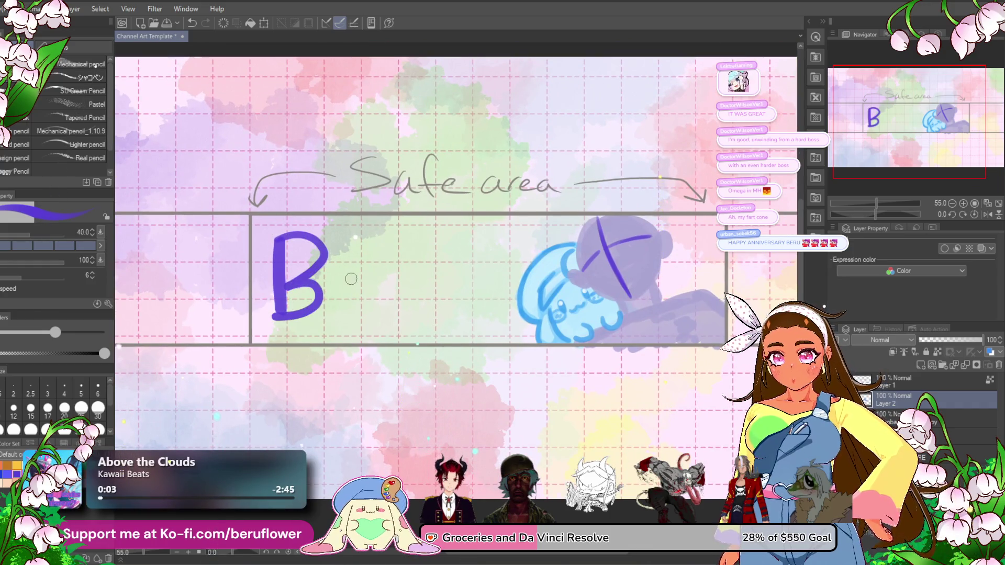
- Redraw the purple B's strokes cleanly
{"action": "key", "text": "Delete"}
{"action": "left_click_drag", "start_coordinate": [264, 245], "coordinate": [271, 303]}
{"action": "mouse_move", "coordinate": [264, 241]}
{"action": "left_mouse_down"}
{"action": "mouse_move", "coordinate": [295, 237]}
{"action": "mouse_move", "coordinate": [269, 309]}
{"action": "mouse_move", "coordinate": [278, 283]}
{"action": "mouse_move", "coordinate": [282, 297]}
{"action": "left_mouse_up"}
{"action": "key", "text": "ctrl+z"}
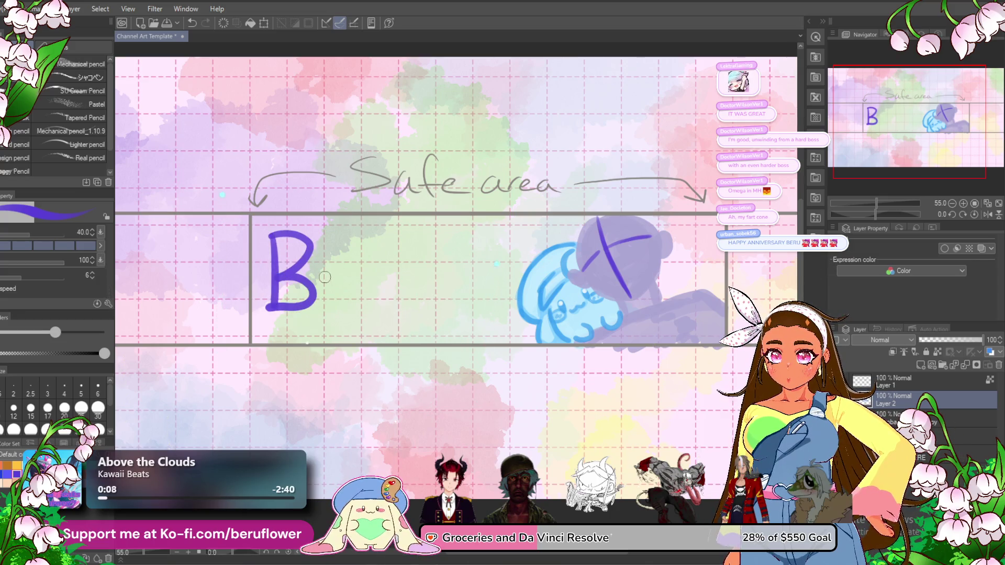
{"action": "left_click_drag", "start_coordinate": [343, 282], "coordinate": [352, 301]}
{"action": "key", "text": "ctrl+z"}
- Draw the purple E, R and U after the B to spell BERU
{"action": "mouse_move", "coordinate": [326, 260]}
{"action": "left_mouse_down"}
{"action": "mouse_move", "coordinate": [325, 301]}
{"action": "mouse_move", "coordinate": [350, 264]}
{"action": "left_mouse_up"}
{"action": "mouse_move", "coordinate": [327, 283]}
{"action": "left_mouse_down"}
{"action": "mouse_move", "coordinate": [346, 283]}
{"action": "mouse_move", "coordinate": [351, 302]}
{"action": "left_mouse_up"}
{"action": "mouse_move", "coordinate": [369, 261]}
{"action": "left_mouse_down"}
{"action": "mouse_move", "coordinate": [369, 301]}
{"action": "mouse_move", "coordinate": [370, 286]}
{"action": "mouse_move", "coordinate": [401, 308]}
{"action": "left_mouse_up"}
{"action": "left_click_drag", "start_coordinate": [401, 262], "coordinate": [450, 283]}
{"action": "key", "text": "ctrl+z"}
{"action": "mouse_move", "coordinate": [404, 256]}
{"action": "left_mouse_down"}
{"action": "mouse_move", "coordinate": [407, 304]}
{"action": "mouse_move", "coordinate": [440, 300]}
{"action": "mouse_move", "coordinate": [443, 255]}
{"action": "mouse_move", "coordinate": [409, 307]}
{"action": "mouse_move", "coordinate": [403, 262]}
{"action": "left_mouse_up"}
{"action": "left_click_drag", "start_coordinate": [386, 398], "coordinate": [375, 389]}
- Try connecting curves from the mascot and under the B, then undo them
{"action": "left_click_drag", "start_coordinate": [495, 262], "coordinate": [424, 331]}
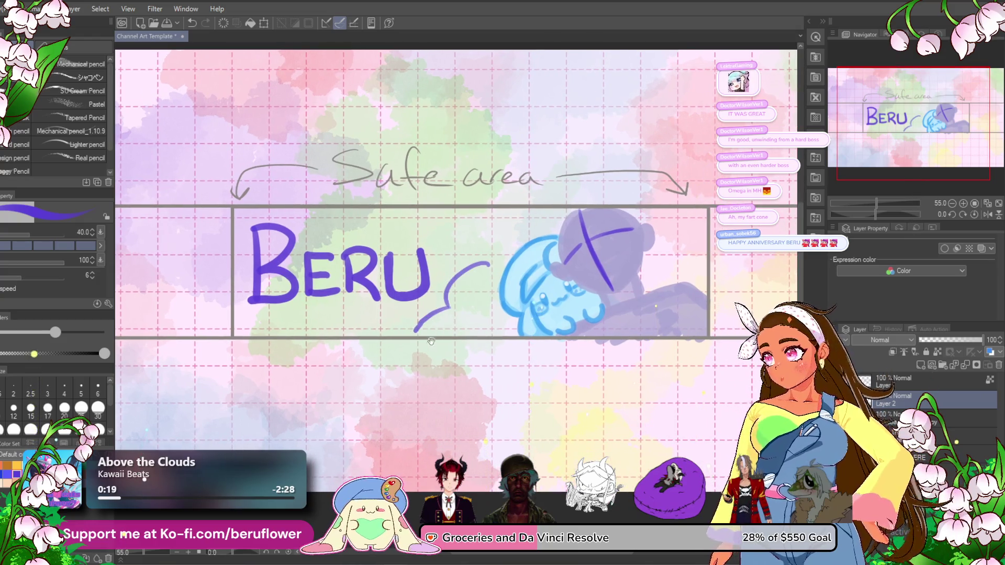
{"action": "left_click_drag", "start_coordinate": [529, 259], "coordinate": [495, 262]}
{"action": "key", "text": "ctrl+z"}
{"action": "key", "text": "ctrl+z"}
{"action": "left_click_drag", "start_coordinate": [209, 265], "coordinate": [313, 335]}
{"action": "key", "text": "ctrl+z"}
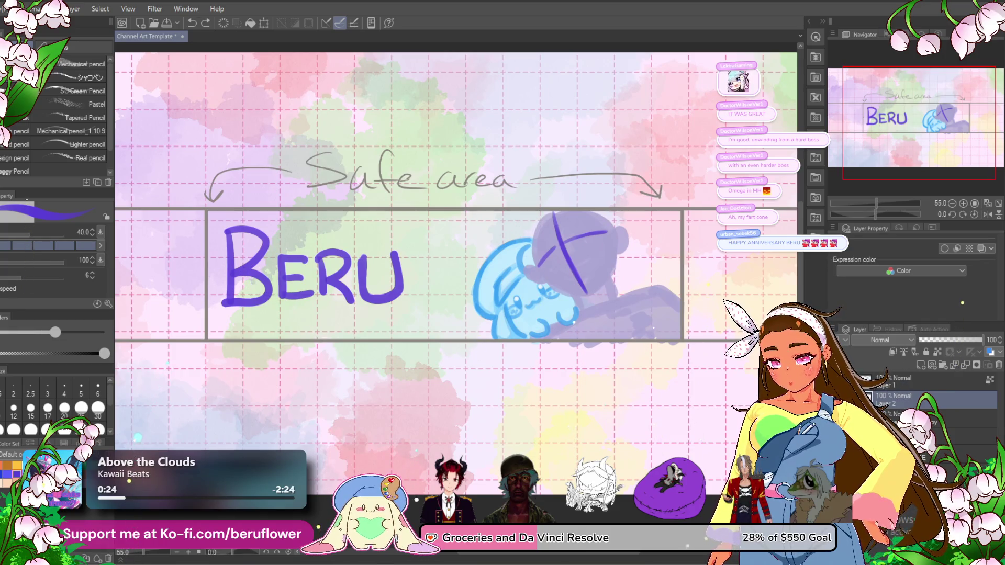
{"action": "left_click", "coordinate": [942, 417]}
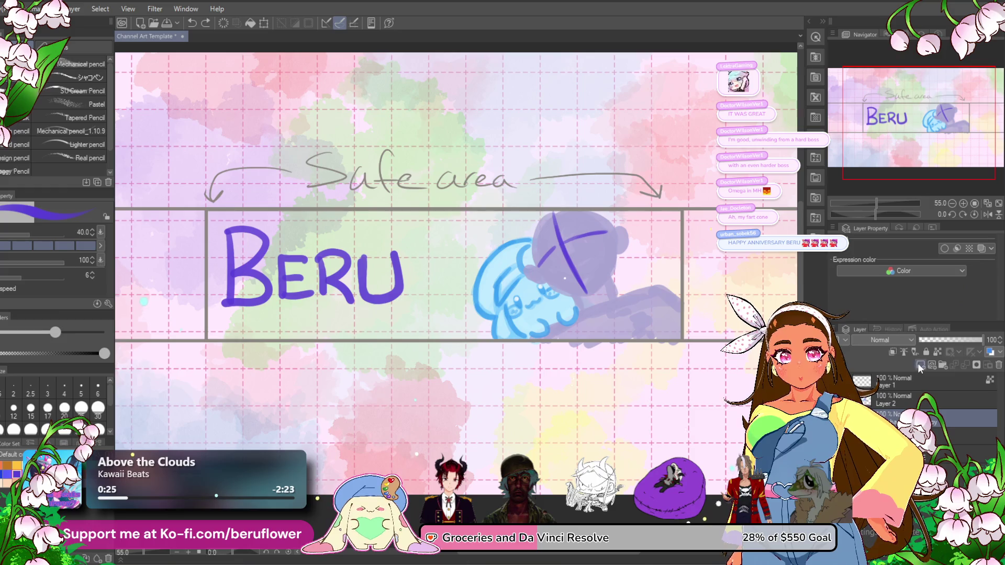
- Swap to pink and draw a pink stroke up the B's stem
{"action": "key", "text": "x"}
{"action": "left_click_drag", "start_coordinate": [210, 271], "coordinate": [300, 327]}
{"action": "key", "text": "ctrl+z"}
{"action": "key", "text": "ctrl+z"}
{"action": "key", "text": "ctrl+z"}
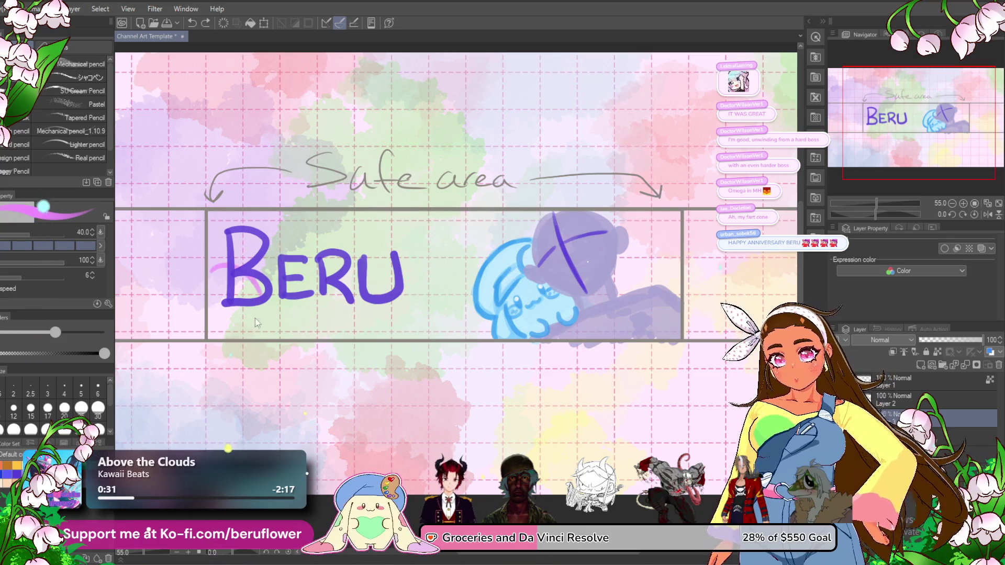
{"action": "mouse_move", "coordinate": [232, 334]}
{"action": "left_mouse_down"}
{"action": "mouse_move", "coordinate": [248, 299]}
{"action": "mouse_move", "coordinate": [299, 244]}
{"action": "mouse_move", "coordinate": [338, 267]}
{"action": "left_mouse_up"}
{"action": "key", "text": "ctrl+z"}
{"action": "key", "text": "ctrl+z"}
{"action": "mouse_move", "coordinate": [234, 336]}
{"action": "left_mouse_down"}
{"action": "mouse_move", "coordinate": [232, 321]}
{"action": "mouse_move", "coordinate": [281, 253]}
{"action": "mouse_move", "coordinate": [275, 246]}
{"action": "mouse_move", "coordinate": [309, 241]}
{"action": "mouse_move", "coordinate": [315, 272]}
{"action": "mouse_move", "coordinate": [345, 235]}
{"action": "left_mouse_up"}
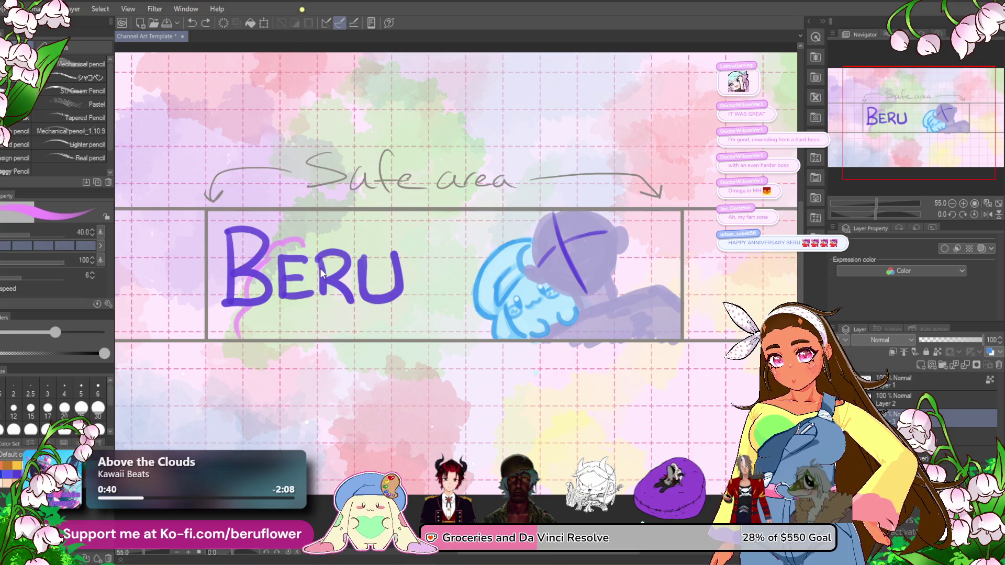
{"action": "left_click_drag", "start_coordinate": [342, 278], "coordinate": [364, 270]}
{"action": "left_click_drag", "start_coordinate": [352, 237], "coordinate": [369, 233]}
{"action": "key", "text": "ctrl+z"}
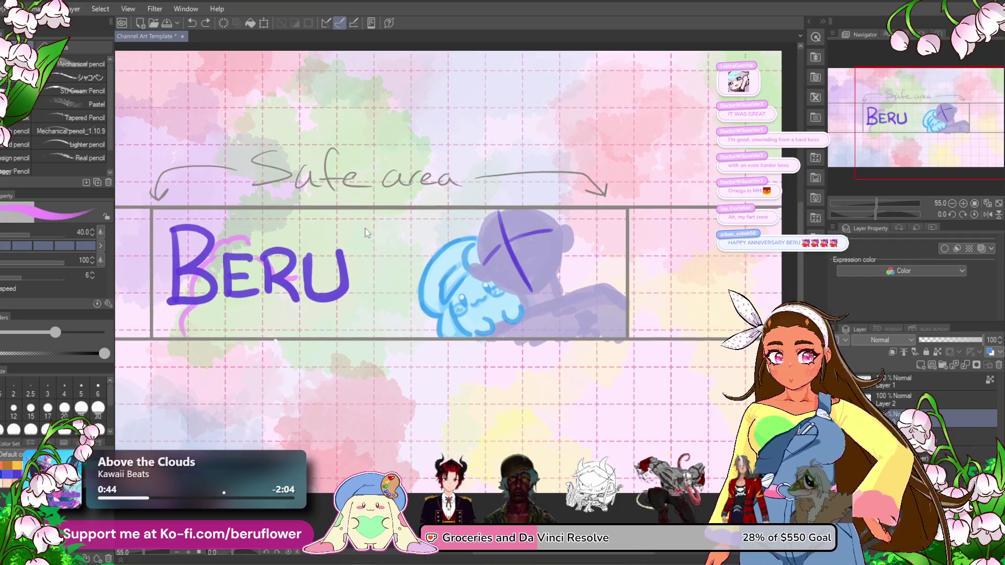
- Add pink swirls right of the U and near the blue mascot
{"action": "mouse_move", "coordinate": [535, 328]}
{"action": "left_mouse_down"}
{"action": "mouse_move", "coordinate": [480, 338]}
{"action": "mouse_move", "coordinate": [512, 330]}
{"action": "left_mouse_up"}
{"action": "mouse_move", "coordinate": [346, 254]}
{"action": "left_mouse_down"}
{"action": "mouse_move", "coordinate": [330, 316]}
{"action": "mouse_move", "coordinate": [367, 335]}
{"action": "left_mouse_up"}
{"action": "mouse_move", "coordinate": [398, 296]}
{"action": "left_mouse_down"}
{"action": "mouse_move", "coordinate": [369, 346]}
{"action": "mouse_move", "coordinate": [338, 372]}
{"action": "left_mouse_up"}
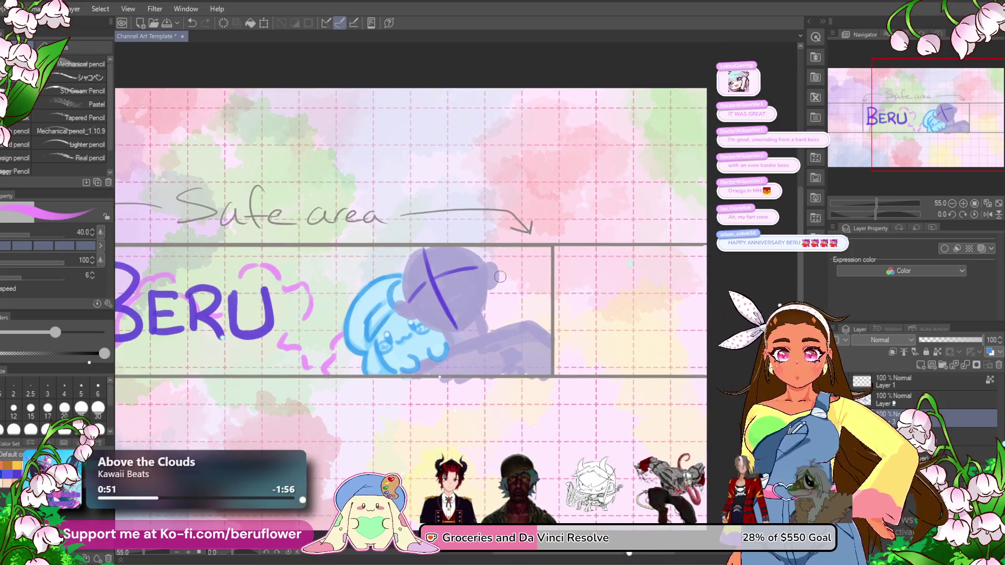
{"action": "left_click_drag", "start_coordinate": [500, 276], "coordinate": [519, 265]}
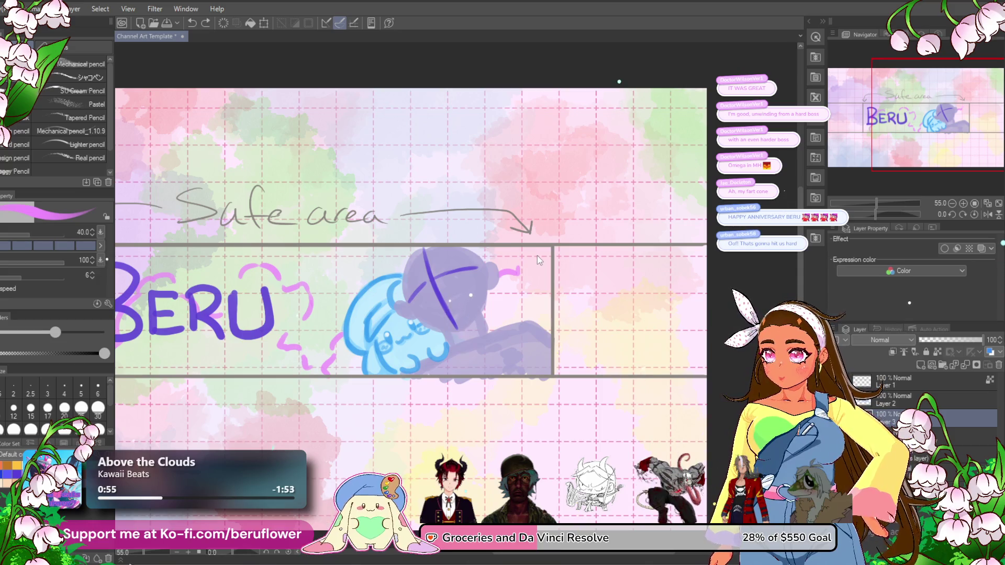
{"action": "key", "text": "ctrl+z"}
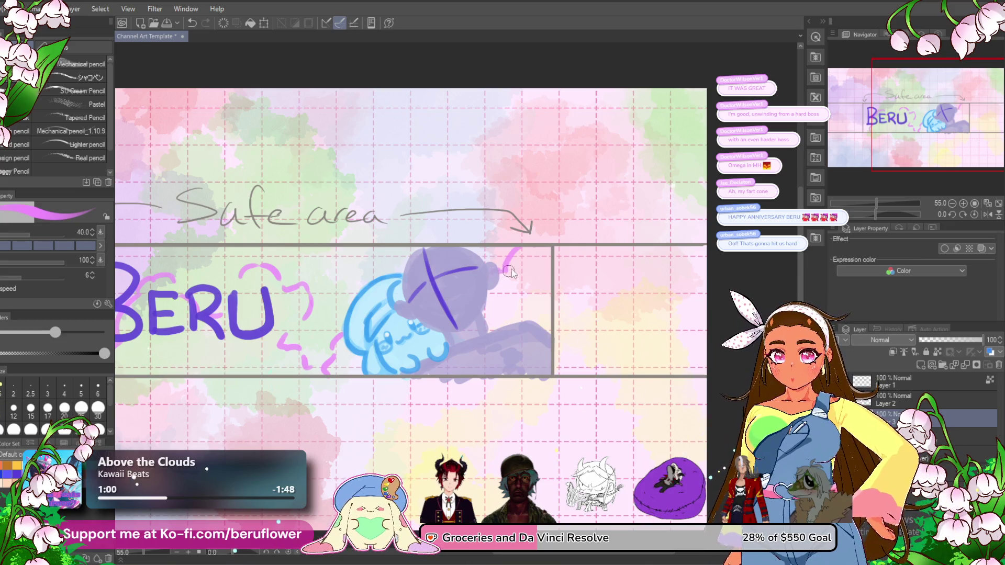
{"action": "key", "text": "ctrl+z"}
{"action": "scroll", "coordinate": [495, 278], "scroll_direction": "left", "scroll_amount": 5}
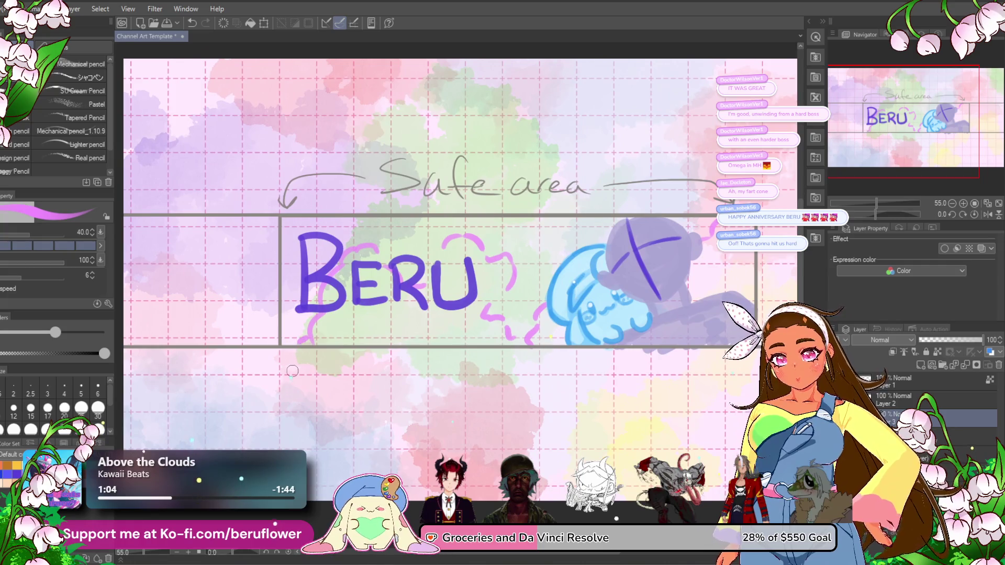
{"action": "scroll", "coordinate": [340, 384], "scroll_direction": "right", "scroll_amount": 3}
{"action": "scroll", "coordinate": [340, 385], "scroll_direction": "down", "scroll_amount": 1}
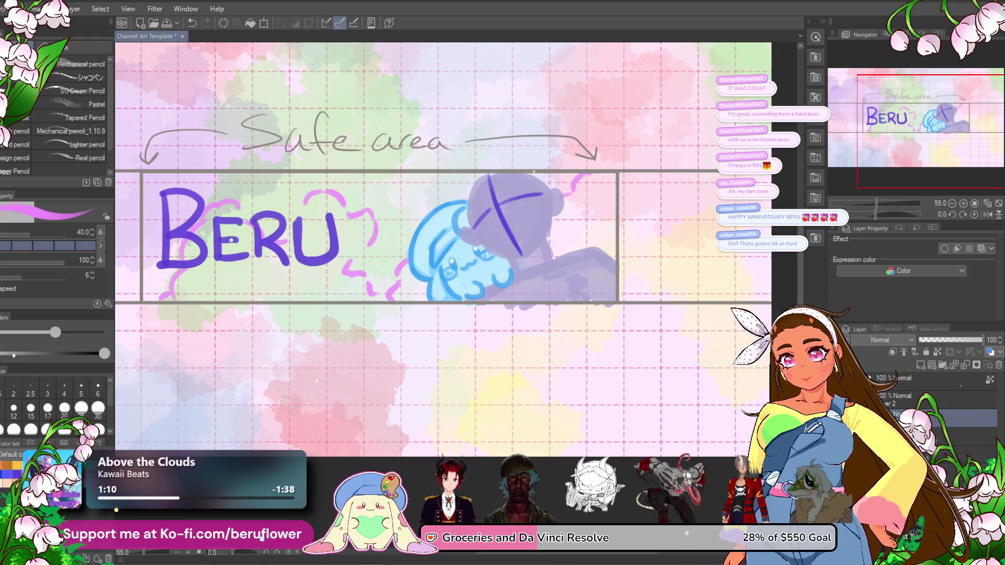
{"action": "mouse_move", "coordinate": [406, 367]}
{"action": "left_mouse_down"}
{"action": "mouse_move", "coordinate": [454, 390]}
{"action": "mouse_move", "coordinate": [461, 410]}
{"action": "left_mouse_up"}
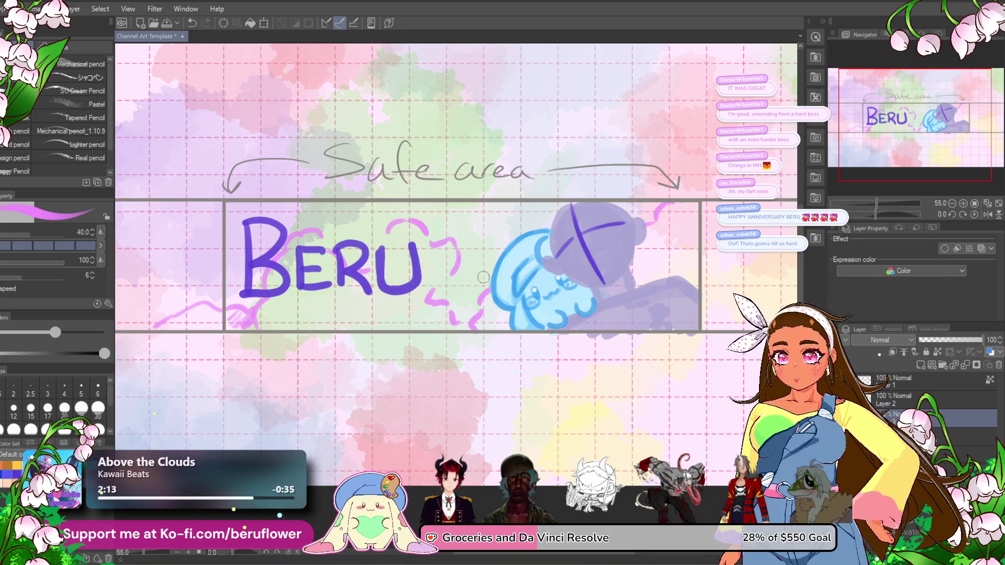
- Hatch pink strokes left of BERU, near the mascot and under the letters
{"action": "left_click_drag", "start_coordinate": [422, 309], "coordinate": [611, 318]}
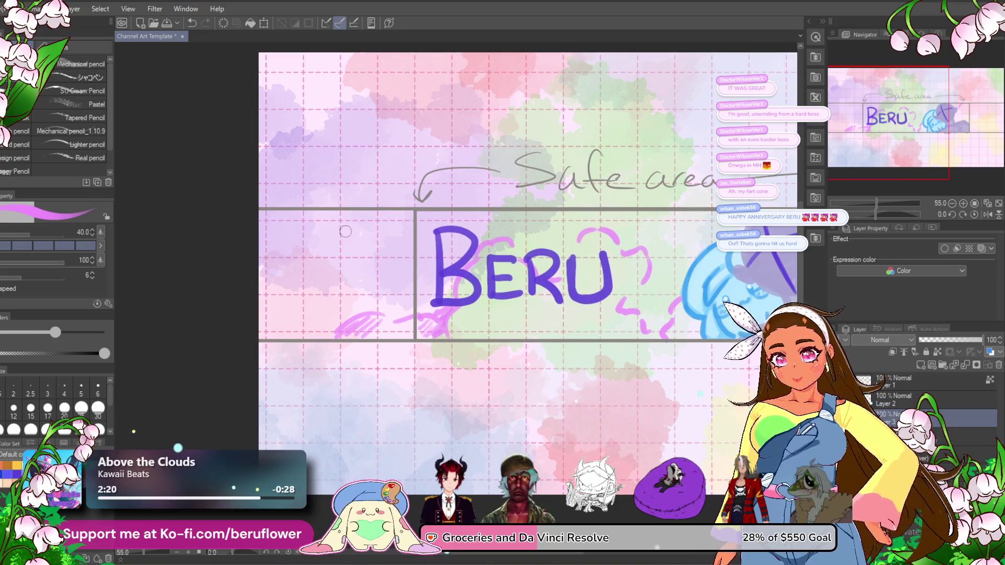
{"action": "left_click_drag", "start_coordinate": [516, 255], "coordinate": [480, 268]}
{"action": "left_click_drag", "start_coordinate": [795, 308], "coordinate": [564, 327]}
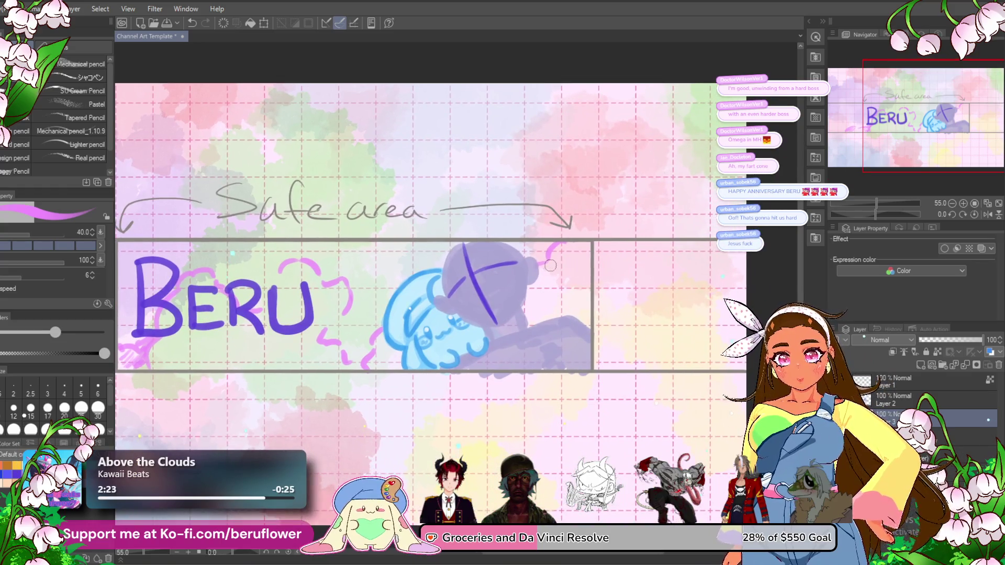
{"action": "mouse_move", "coordinate": [586, 280]}
{"action": "left_mouse_down"}
{"action": "mouse_move", "coordinate": [540, 317]}
{"action": "mouse_move", "coordinate": [581, 301]}
{"action": "mouse_move", "coordinate": [544, 325]}
{"action": "mouse_move", "coordinate": [581, 309]}
{"action": "left_mouse_up"}
{"action": "left_click_drag", "start_coordinate": [533, 361], "coordinate": [585, 339]}
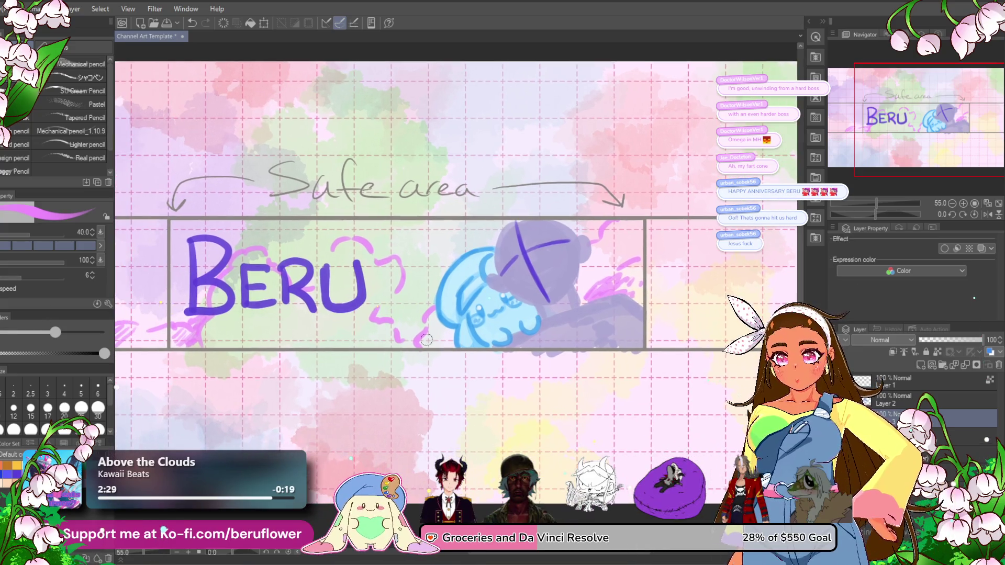
{"action": "mouse_move", "coordinate": [434, 331]}
{"action": "left_mouse_down"}
{"action": "mouse_move", "coordinate": [442, 341]}
{"action": "mouse_move", "coordinate": [517, 335]}
{"action": "left_mouse_up"}
{"action": "left_click_drag", "start_coordinate": [345, 348], "coordinate": [424, 317]}
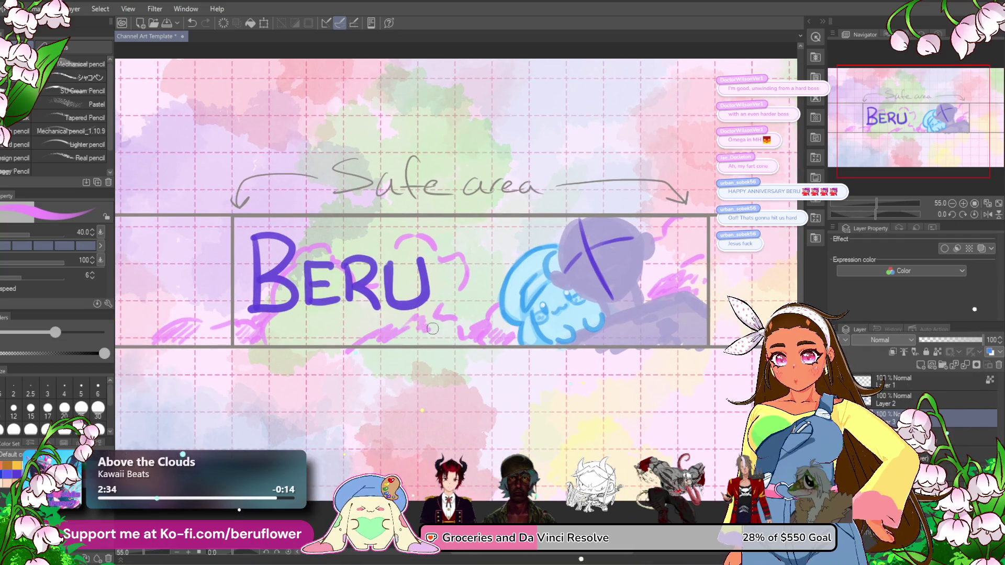
{"action": "left_click_drag", "start_coordinate": [354, 337], "coordinate": [348, 345]}
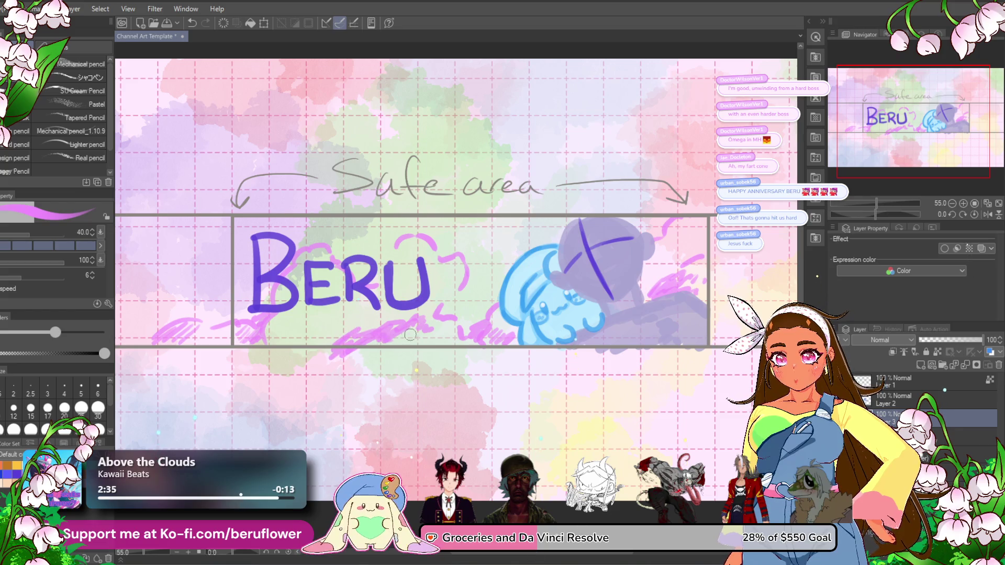
{"action": "scroll", "coordinate": [430, 344], "scroll_direction": "down", "scroll_amount": 2}
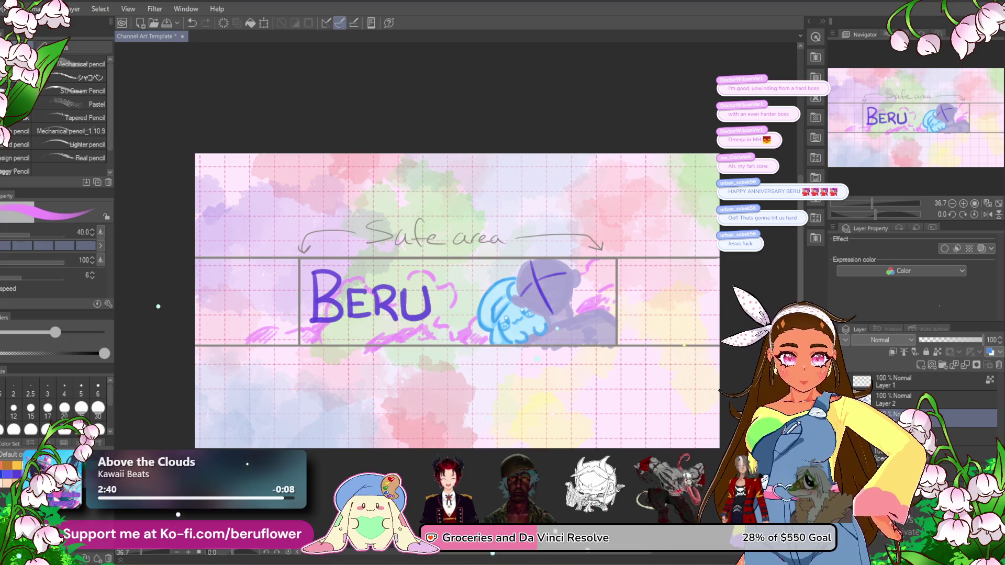
- Hide the watercolour background and fill the canvas with white
{"action": "left_click", "coordinate": [848, 416]}
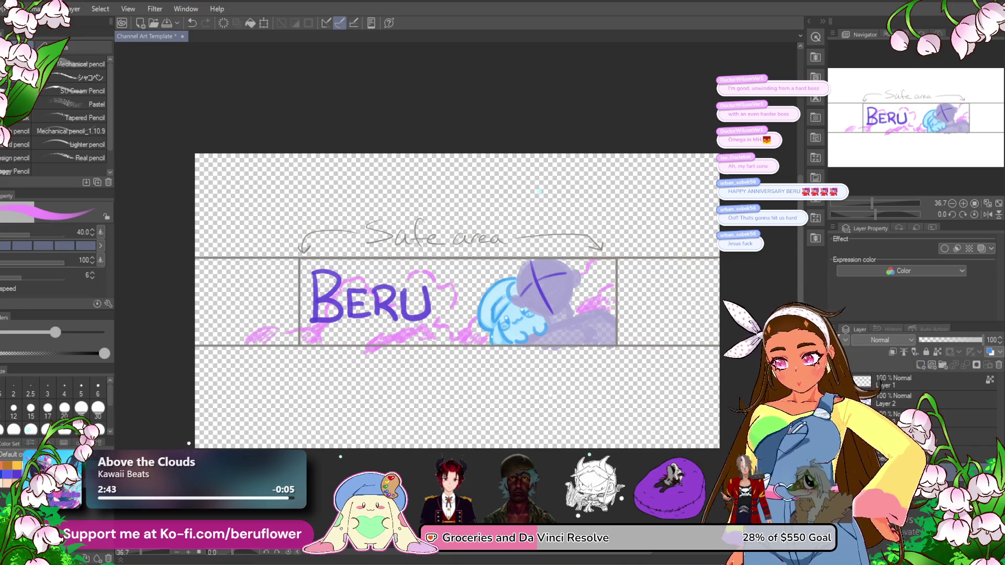
{"action": "key", "text": "x"}
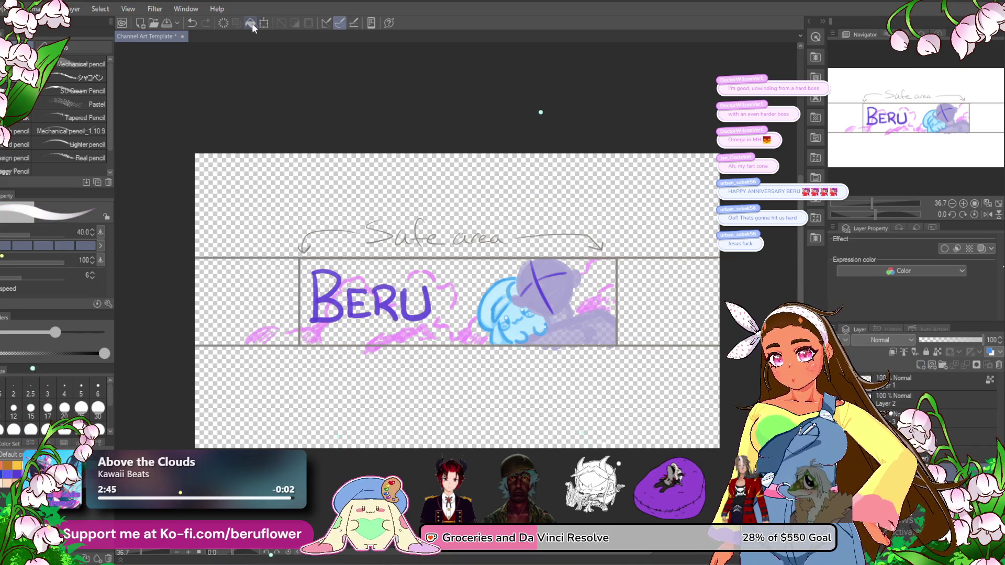
{"action": "left_click", "coordinate": [251, 28]}
{"action": "scroll", "coordinate": [501, 312], "scroll_direction": "up", "scroll_amount": 3}
{"action": "scroll", "coordinate": [501, 313], "scroll_direction": "down", "scroll_amount": 3}
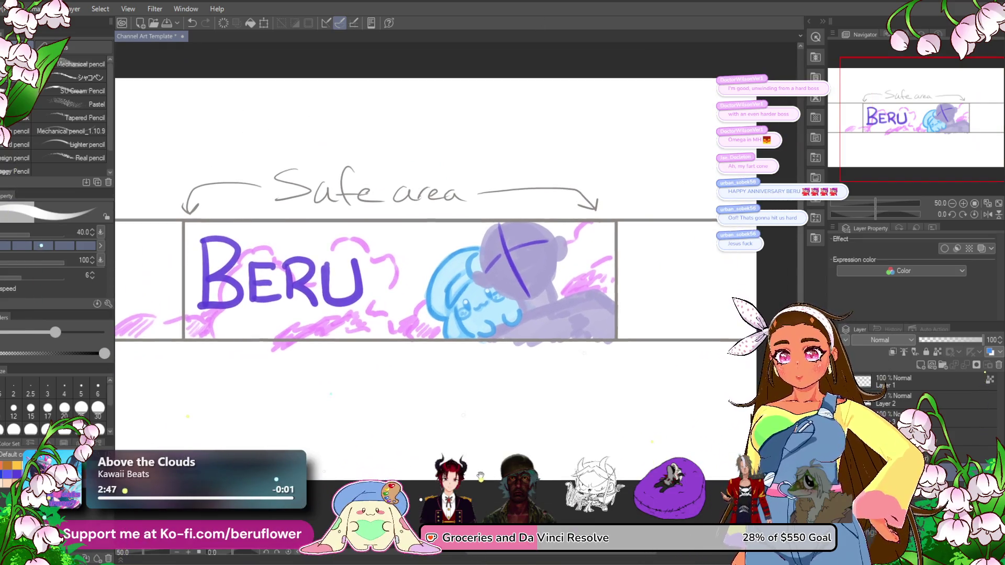
- Fade the rough sketch layer to 42% opacity and pick the シャコペン pencil at size 15
{"action": "left_click", "coordinate": [911, 416]}
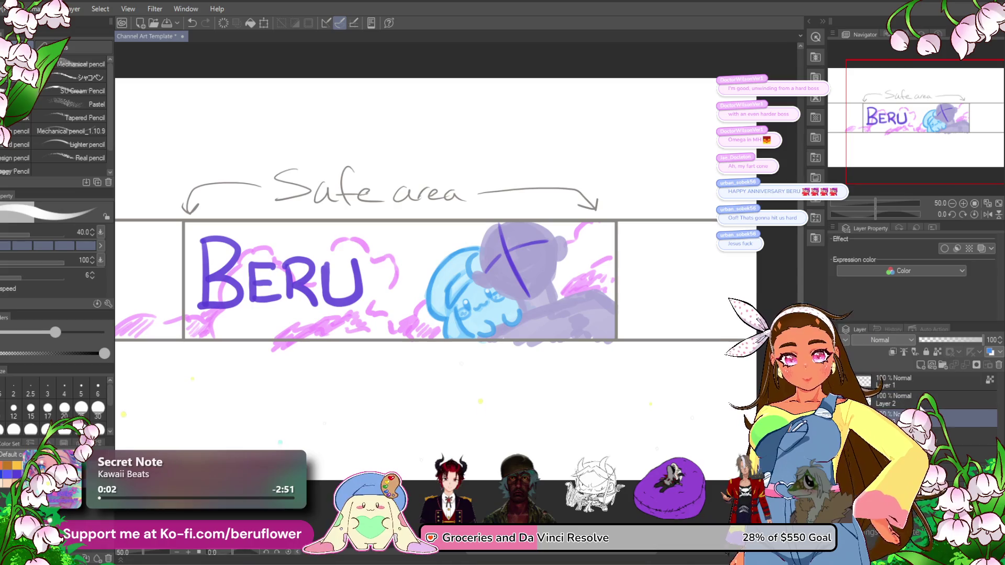
{"action": "right_click", "coordinate": [914, 417]}
{"action": "left_click", "coordinate": [942, 353]}
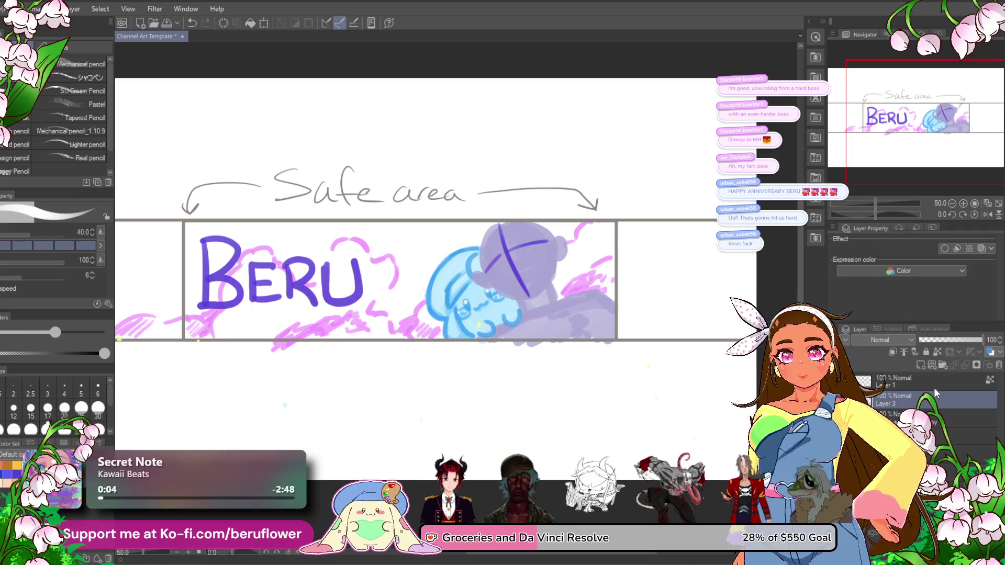
{"action": "left_click", "coordinate": [947, 343]}
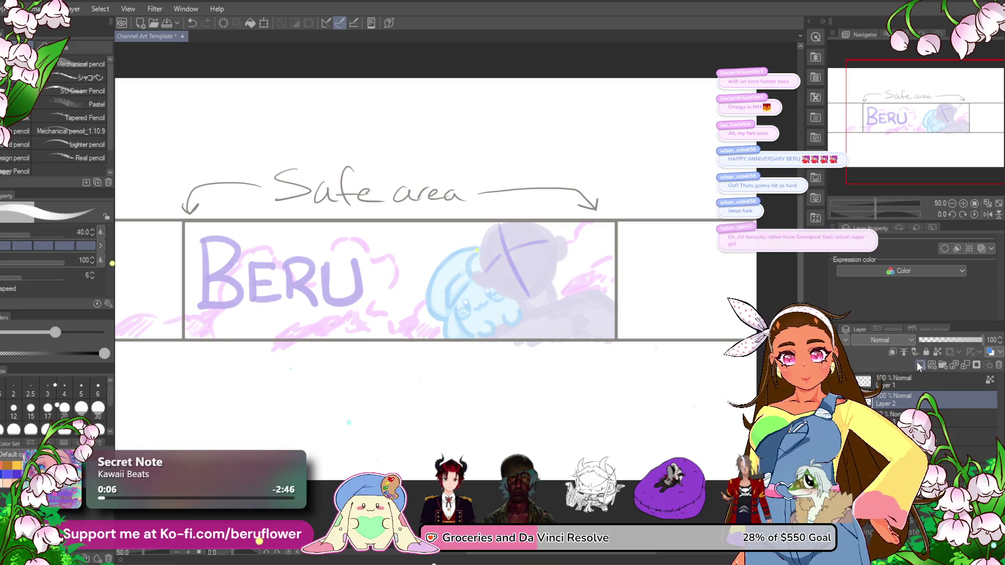
{"action": "left_click", "coordinate": [79, 77]}
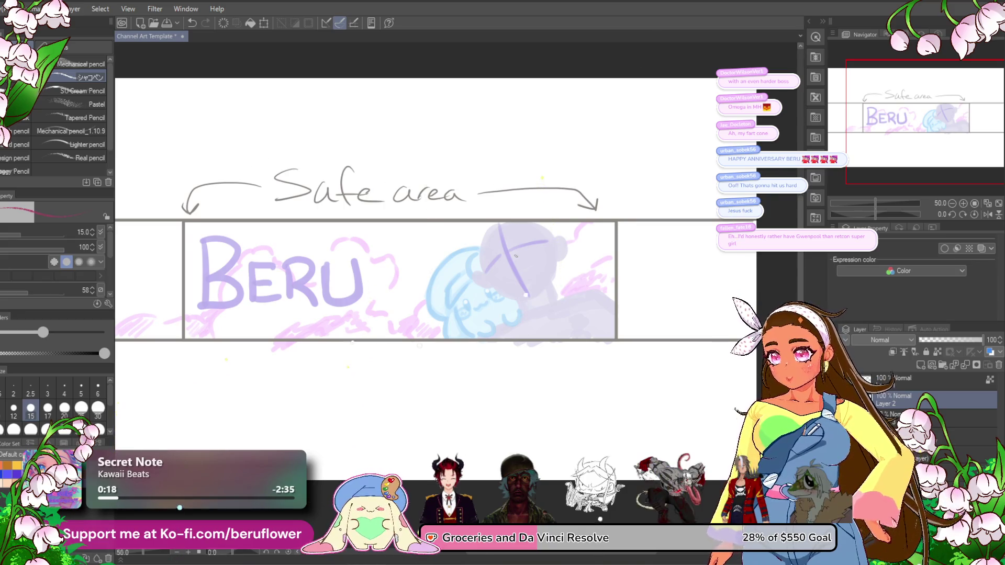
- Try red pencil strokes over the purple guidelines, undoing the traced lines
{"action": "scroll", "coordinate": [516, 256], "scroll_direction": "up", "scroll_amount": 1}
{"action": "left_click_drag", "start_coordinate": [484, 199], "coordinate": [516, 284]}
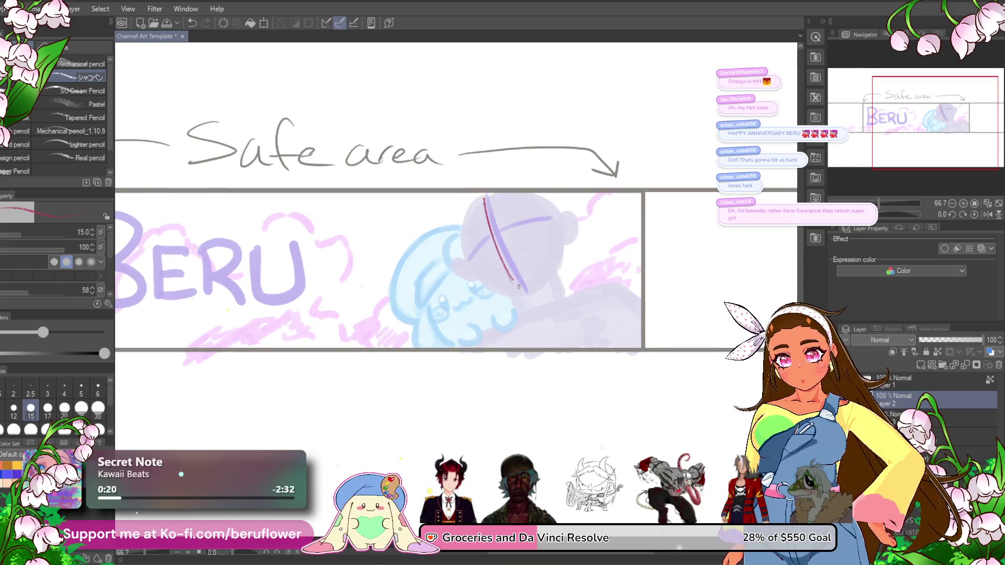
{"action": "scroll", "coordinate": [519, 286], "scroll_direction": "up", "scroll_amount": 4}
{"action": "key", "text": "ctrl+z"}
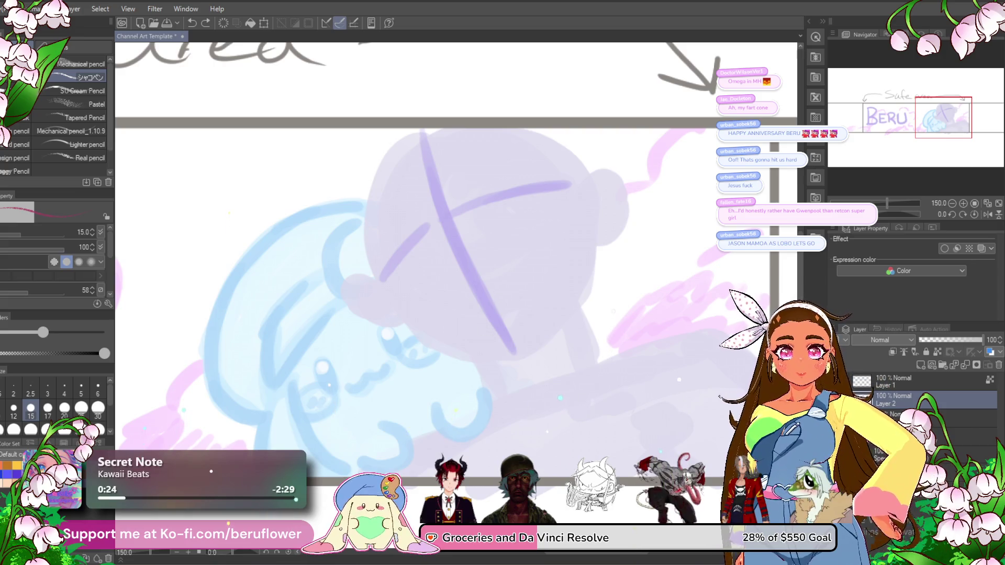
{"action": "left_click_drag", "start_coordinate": [425, 145], "coordinate": [467, 283]}
{"action": "key", "text": "ctrl+z"}
{"action": "mouse_move", "coordinate": [434, 129]}
{"action": "left_mouse_down"}
{"action": "mouse_move", "coordinate": [398, 143]}
{"action": "mouse_move", "coordinate": [378, 173]}
{"action": "mouse_move", "coordinate": [369, 246]}
{"action": "mouse_move", "coordinate": [398, 296]}
{"action": "left_mouse_up"}
- Add a new layer above Layer 1 and draw a thin red circle around the head
{"action": "left_click", "coordinate": [921, 365]}
{"action": "left_click_drag", "start_coordinate": [922, 403], "coordinate": [924, 378]}
{"action": "mouse_move", "coordinate": [417, 134]}
{"action": "left_mouse_down"}
{"action": "mouse_move", "coordinate": [503, 118]}
{"action": "mouse_move", "coordinate": [568, 162]}
{"action": "mouse_move", "coordinate": [579, 205]}
{"action": "mouse_move", "coordinate": [395, 157]}
{"action": "mouse_move", "coordinate": [398, 282]}
{"action": "mouse_move", "coordinate": [573, 293]}
{"action": "mouse_move", "coordinate": [576, 210]}
{"action": "mouse_move", "coordinate": [575, 225]}
{"action": "left_mouse_up"}
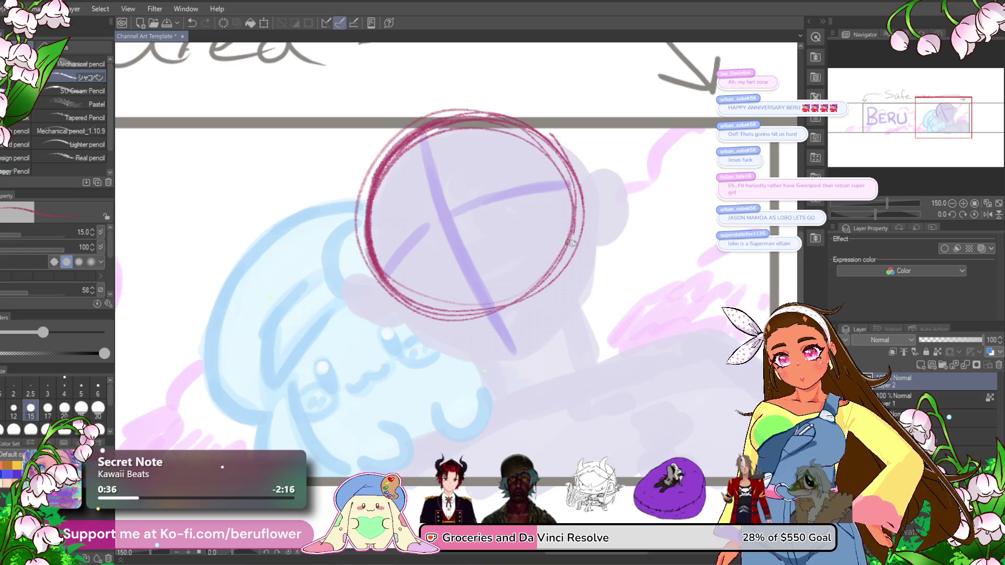
{"action": "key", "text": "ctrl+z"}
{"action": "mouse_move", "coordinate": [555, 136]}
{"action": "left_mouse_down"}
{"action": "mouse_move", "coordinate": [523, 314]}
{"action": "mouse_move", "coordinate": [398, 152]}
{"action": "mouse_move", "coordinate": [578, 206]}
{"action": "mouse_move", "coordinate": [555, 277]}
{"action": "mouse_move", "coordinate": [367, 199]}
{"action": "mouse_move", "coordinate": [513, 298]}
{"action": "mouse_move", "coordinate": [522, 276]}
{"action": "mouse_move", "coordinate": [490, 321]}
{"action": "left_mouse_up"}
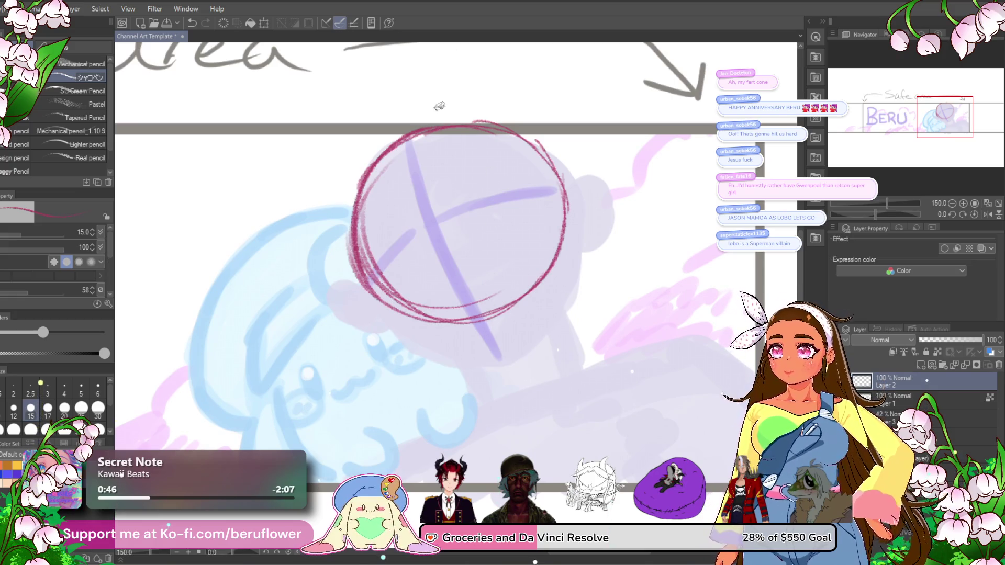
- Draw vertical and horizontal red guidelines crossing the head circle
{"action": "left_click_drag", "start_coordinate": [406, 139], "coordinate": [466, 313]}
{"action": "left_click_drag", "start_coordinate": [428, 212], "coordinate": [485, 343]}
{"action": "mouse_move", "coordinate": [366, 277]}
{"action": "left_mouse_down"}
{"action": "mouse_move", "coordinate": [494, 198]}
{"action": "mouse_move", "coordinate": [560, 188]}
{"action": "mouse_move", "coordinate": [386, 248]}
{"action": "mouse_move", "coordinate": [401, 339]}
{"action": "mouse_move", "coordinate": [424, 364]}
{"action": "mouse_move", "coordinate": [474, 374]}
{"action": "left_mouse_up"}
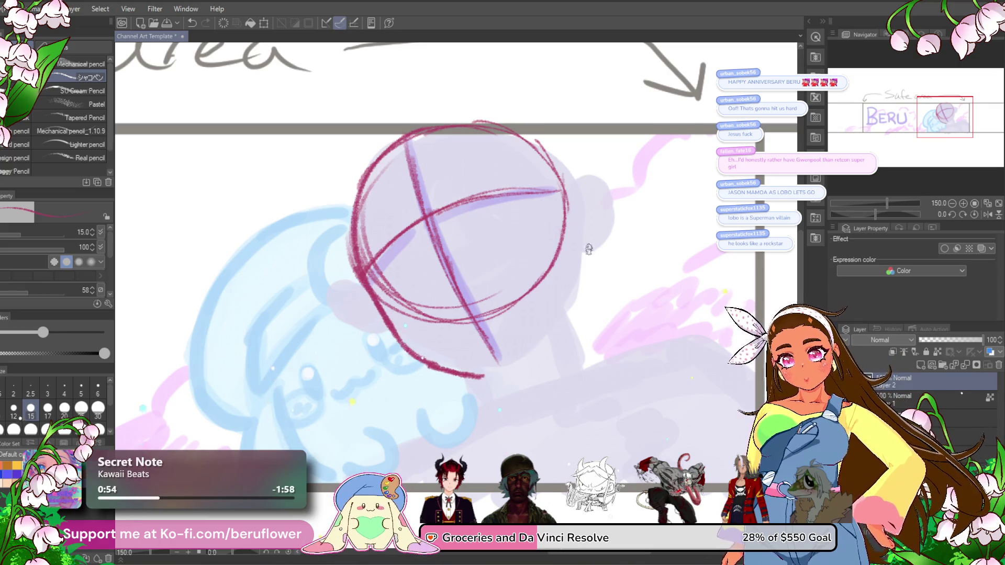
- Thicken and extend the circle's left, lower and right edges
{"action": "left_click_drag", "start_coordinate": [588, 242], "coordinate": [568, 246]}
{"action": "mouse_move", "coordinate": [338, 275]}
{"action": "left_mouse_down"}
{"action": "mouse_move", "coordinate": [365, 325]}
{"action": "mouse_move", "coordinate": [445, 377]}
{"action": "mouse_move", "coordinate": [480, 369]}
{"action": "left_mouse_up"}
{"action": "mouse_move", "coordinate": [542, 311]}
{"action": "left_mouse_down"}
{"action": "mouse_move", "coordinate": [490, 307]}
{"action": "mouse_move", "coordinate": [465, 333]}
{"action": "mouse_move", "coordinate": [474, 365]}
{"action": "mouse_move", "coordinate": [445, 366]}
{"action": "mouse_move", "coordinate": [468, 343]}
{"action": "left_mouse_up"}
{"action": "left_click_drag", "start_coordinate": [469, 343], "coordinate": [474, 343]}
{"action": "left_click_drag", "start_coordinate": [507, 198], "coordinate": [514, 280]}
{"action": "scroll", "coordinate": [514, 251], "scroll_direction": "down", "scroll_amount": 1}
{"action": "mouse_move", "coordinate": [517, 223]}
{"action": "left_mouse_down"}
{"action": "mouse_move", "coordinate": [515, 277]}
{"action": "mouse_move", "coordinate": [481, 330]}
{"action": "mouse_move", "coordinate": [492, 337]}
{"action": "left_mouse_up"}
- Add another guideline across the circle and sketch ear curves on both sides
{"action": "mouse_move", "coordinate": [348, 293]}
{"action": "left_mouse_down"}
{"action": "mouse_move", "coordinate": [451, 226]}
{"action": "mouse_move", "coordinate": [536, 218]}
{"action": "left_mouse_up"}
{"action": "scroll", "coordinate": [534, 205], "scroll_direction": "up", "scroll_amount": 2}
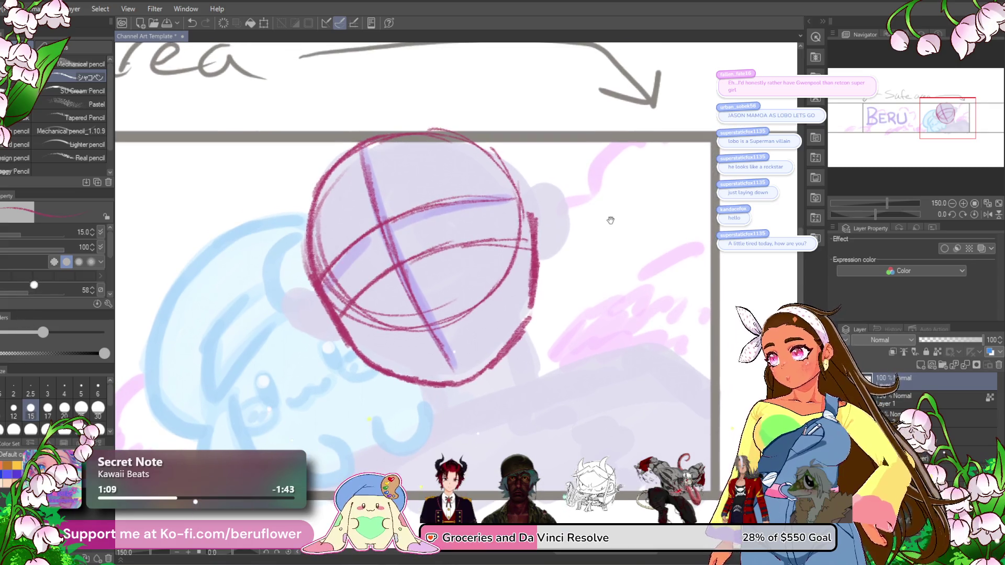
{"action": "mouse_move", "coordinate": [555, 196]}
{"action": "left_mouse_down"}
{"action": "mouse_move", "coordinate": [568, 205]}
{"action": "mouse_move", "coordinate": [553, 270]}
{"action": "mouse_move", "coordinate": [534, 275]}
{"action": "mouse_move", "coordinate": [560, 252]}
{"action": "left_mouse_up"}
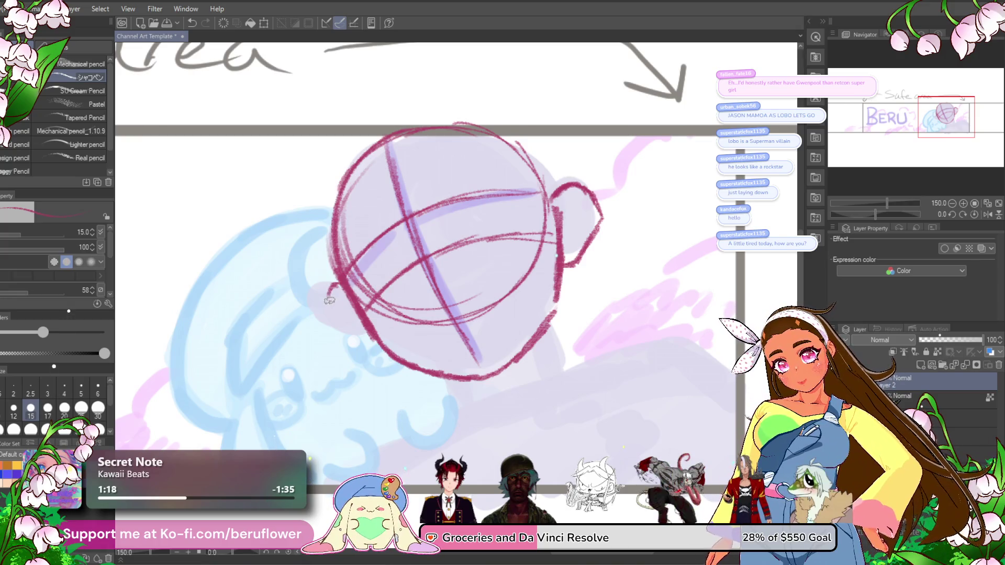
{"action": "key", "text": "ctrl+z"}
{"action": "mouse_move", "coordinate": [342, 285]}
{"action": "left_mouse_down"}
{"action": "mouse_move", "coordinate": [327, 290]}
{"action": "mouse_move", "coordinate": [325, 308]}
{"action": "mouse_move", "coordinate": [360, 331]}
{"action": "left_mouse_up"}
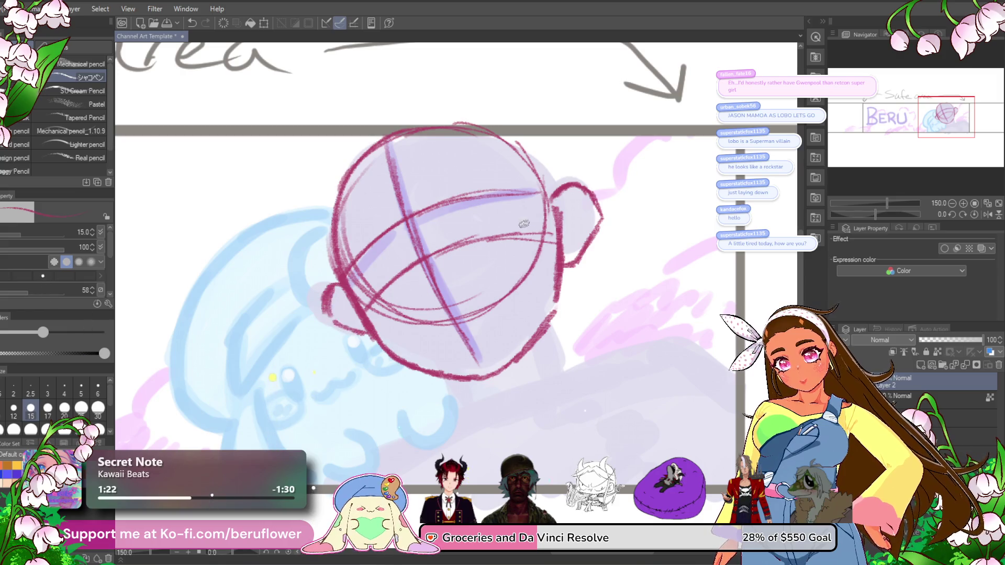
- Draw the left and right neck lines below the head, redrawing the right side
{"action": "left_click_drag", "start_coordinate": [497, 239], "coordinate": [486, 153]}
{"action": "left_click_drag", "start_coordinate": [437, 290], "coordinate": [451, 320]}
{"action": "mouse_move", "coordinate": [542, 226]}
{"action": "left_mouse_down"}
{"action": "mouse_move", "coordinate": [556, 287]}
{"action": "mouse_move", "coordinate": [518, 250]}
{"action": "mouse_move", "coordinate": [533, 288]}
{"action": "left_mouse_up"}
{"action": "scroll", "coordinate": [524, 267], "scroll_direction": "down", "scroll_amount": 2}
{"action": "key", "text": "ctrl+z"}
{"action": "left_click_drag", "start_coordinate": [532, 325], "coordinate": [533, 287]}
{"action": "left_click_drag", "start_coordinate": [448, 312], "coordinate": [451, 333]}
{"action": "left_click_drag", "start_coordinate": [466, 327], "coordinate": [468, 307]}
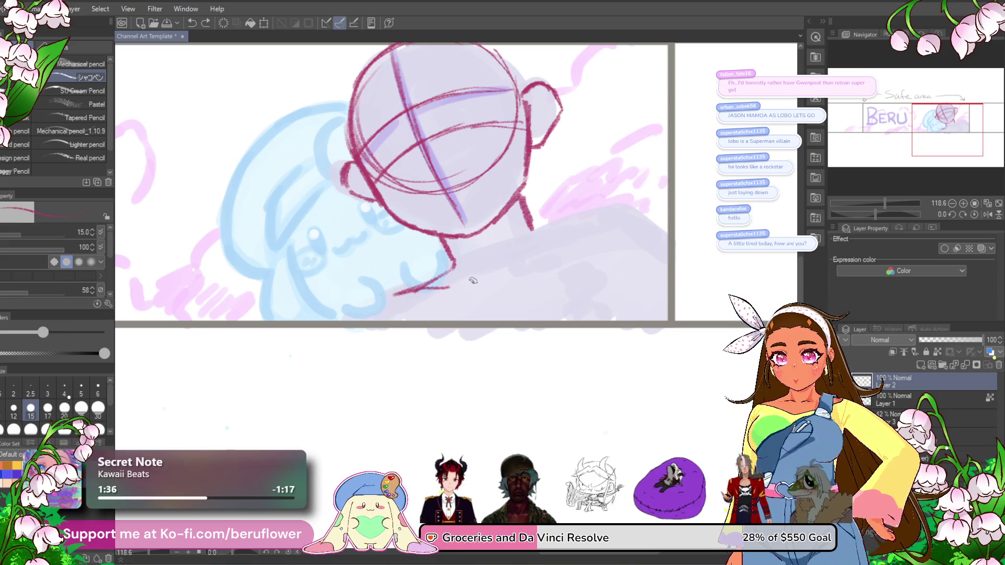
- Sketch a sloping shoulder line extending from the neck
{"action": "left_click_drag", "start_coordinate": [483, 280], "coordinate": [536, 257]}
{"action": "left_click_drag", "start_coordinate": [465, 280], "coordinate": [392, 295]}
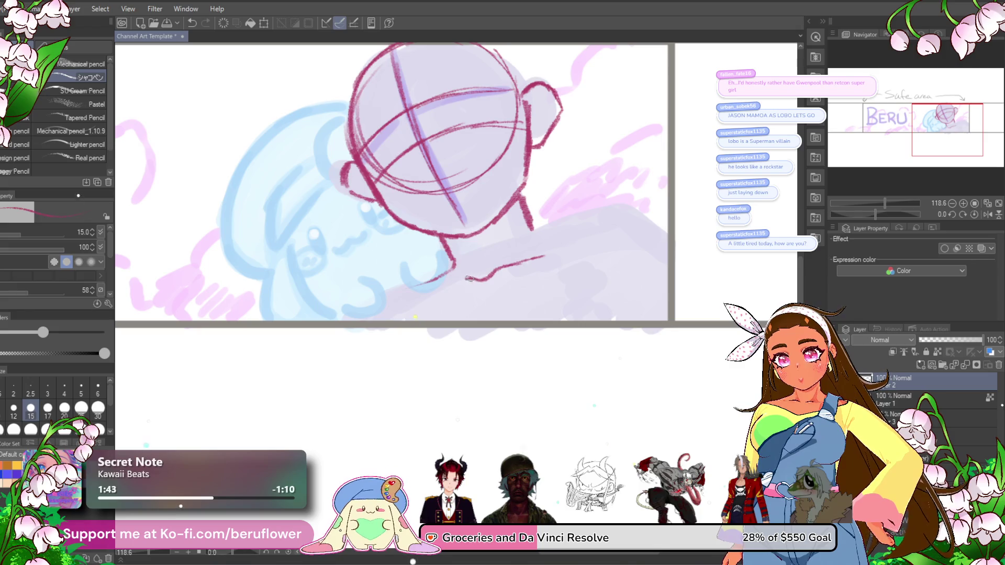
{"action": "scroll", "coordinate": [412, 268], "scroll_direction": "right", "scroll_amount": 1}
- Redraw the shoulder line rising to the right, undoing the overreaching strokes
{"action": "left_click_drag", "start_coordinate": [549, 242], "coordinate": [484, 260]}
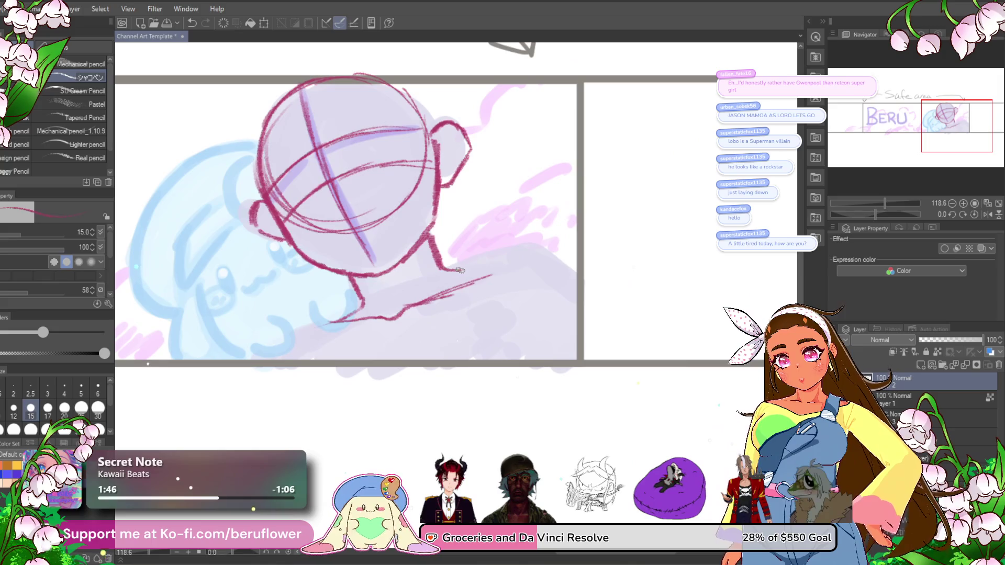
{"action": "mouse_move", "coordinate": [461, 271]}
{"action": "left_mouse_down"}
{"action": "mouse_move", "coordinate": [548, 227]}
{"action": "mouse_move", "coordinate": [352, 319]}
{"action": "left_mouse_up"}
{"action": "left_click_drag", "start_coordinate": [447, 253], "coordinate": [333, 335]}
{"action": "key", "text": "ctrl+z"}
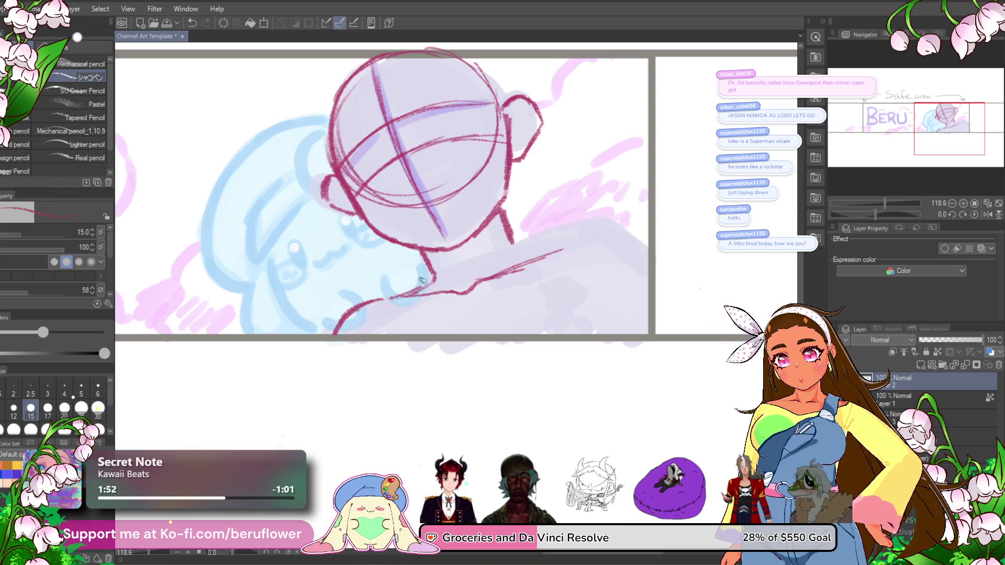
{"action": "left_click_drag", "start_coordinate": [408, 284], "coordinate": [381, 277]}
{"action": "mouse_move", "coordinate": [482, 244]}
{"action": "left_mouse_down"}
{"action": "mouse_move", "coordinate": [547, 236]}
{"action": "mouse_move", "coordinate": [571, 217]}
{"action": "left_mouse_up"}
{"action": "key", "text": "ctrl+z"}
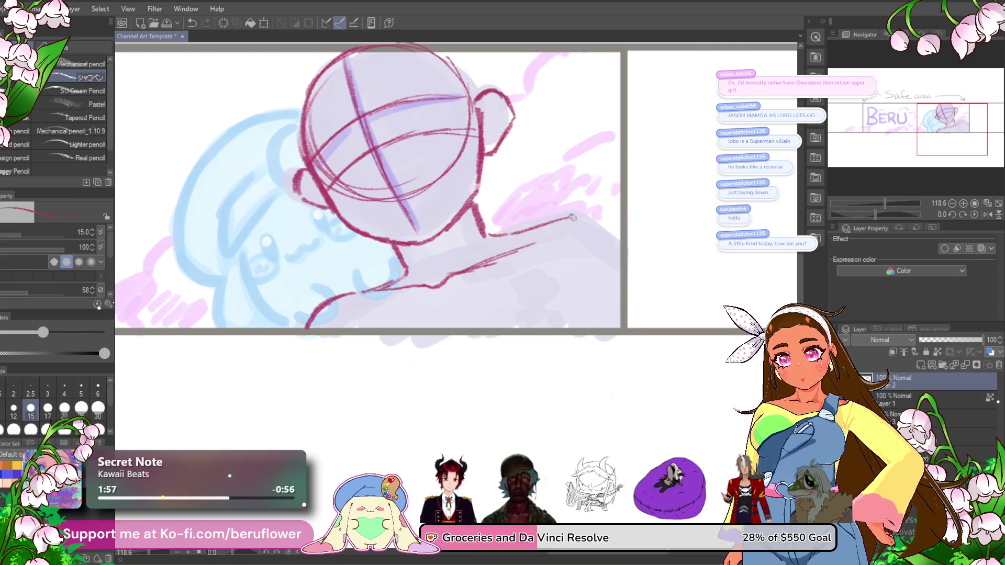
{"action": "key", "text": "ctrl+z"}
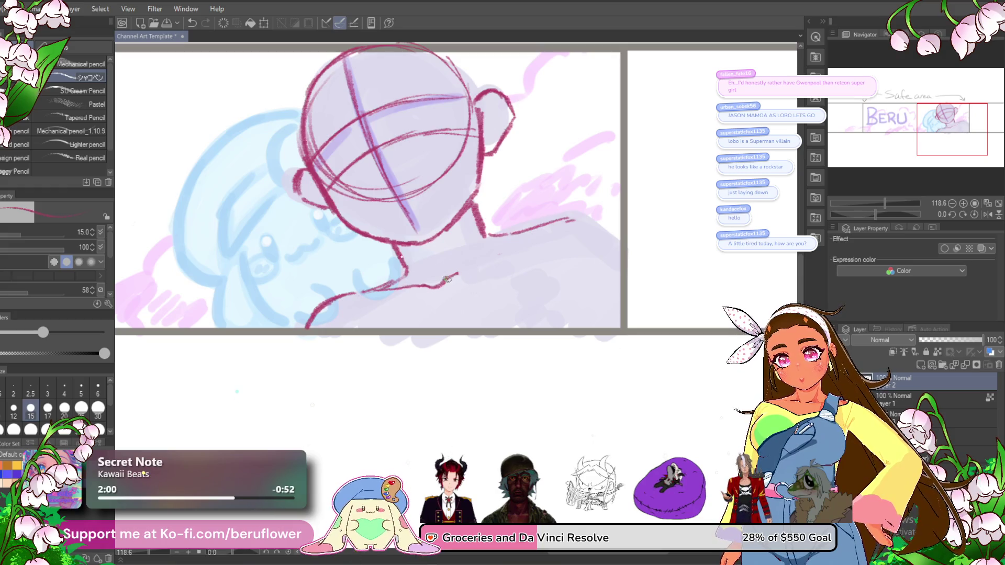
{"action": "left_click_drag", "start_coordinate": [450, 275], "coordinate": [515, 241]}
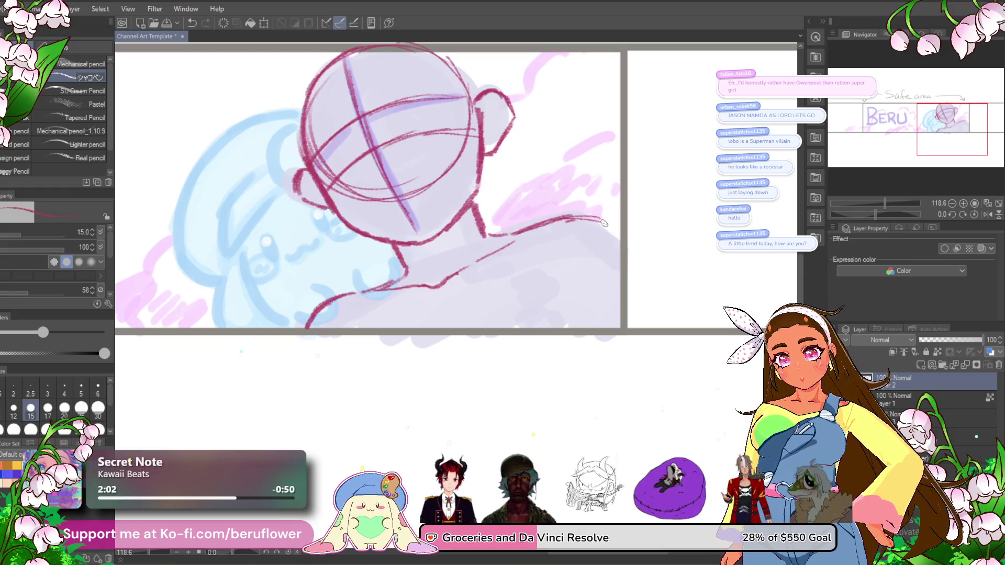
- Draw the curve of the back and a slanted arm line, erasing stray arm strokes
{"action": "left_click_drag", "start_coordinate": [608, 281], "coordinate": [574, 288]}
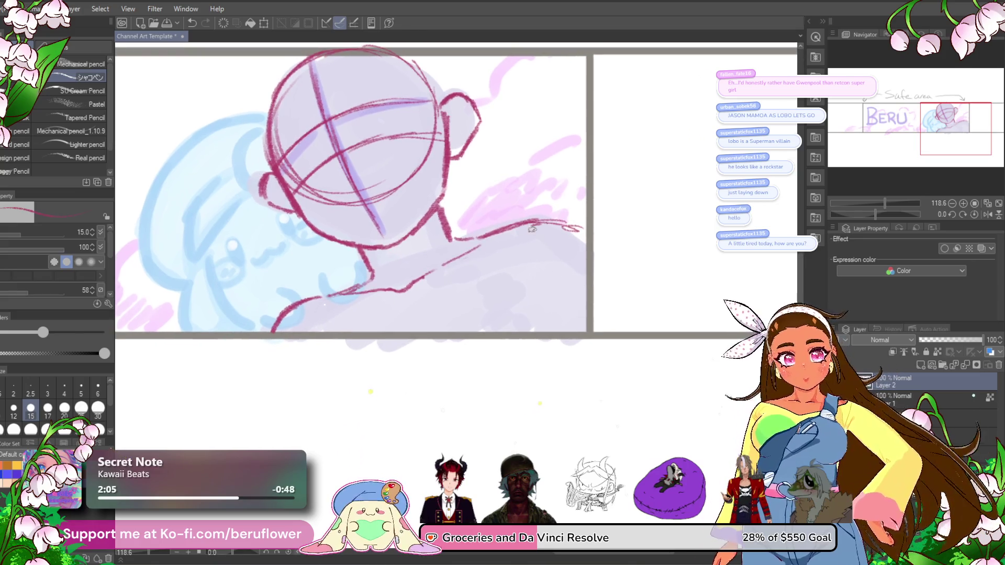
{"action": "left_click_drag", "start_coordinate": [512, 228], "coordinate": [528, 329]}
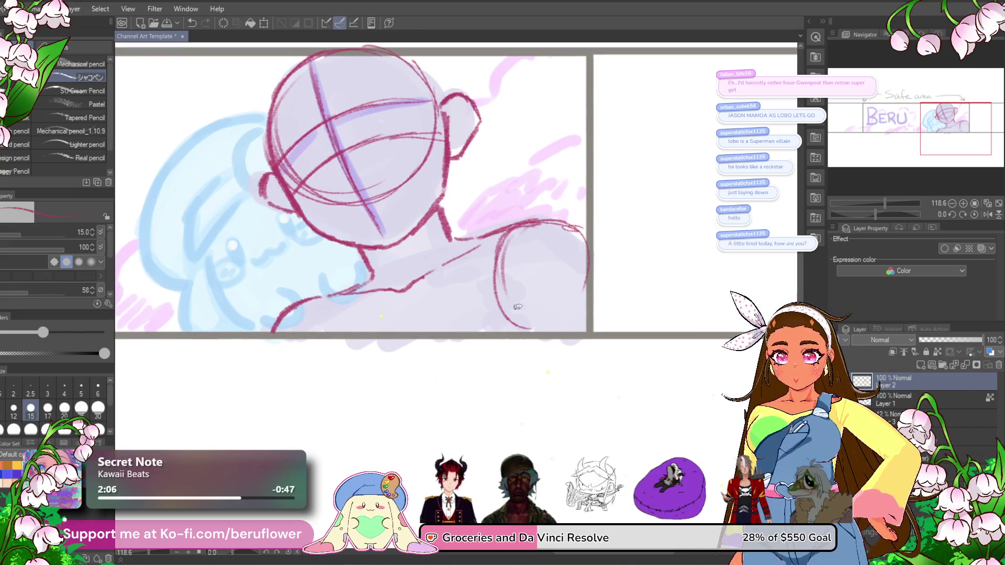
{"action": "mouse_move", "coordinate": [517, 275]}
{"action": "left_mouse_down"}
{"action": "mouse_move", "coordinate": [553, 247]}
{"action": "mouse_move", "coordinate": [551, 222]}
{"action": "mouse_move", "coordinate": [549, 309]}
{"action": "left_mouse_up"}
{"action": "key", "text": "ctrl+z"}
{"action": "mouse_move", "coordinate": [551, 220]}
{"action": "left_mouse_down"}
{"action": "mouse_move", "coordinate": [539, 277]}
{"action": "mouse_move", "coordinate": [540, 255]}
{"action": "left_mouse_up"}
{"action": "key", "text": "ctrl+z"}
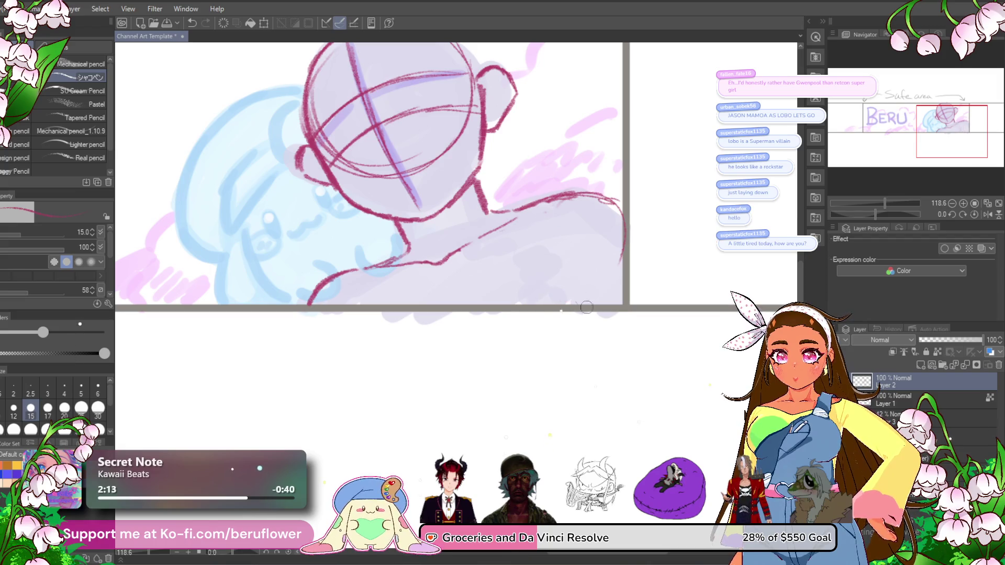
{"action": "mouse_move", "coordinate": [594, 341]}
{"action": "left_mouse_down"}
{"action": "mouse_move", "coordinate": [565, 349]}
{"action": "mouse_move", "coordinate": [568, 232]}
{"action": "mouse_move", "coordinate": [537, 319]}
{"action": "mouse_move", "coordinate": [531, 254]}
{"action": "mouse_move", "coordinate": [537, 303]}
{"action": "left_mouse_up"}
{"action": "mouse_move", "coordinate": [391, 175]}
{"action": "left_mouse_down"}
{"action": "mouse_move", "coordinate": [493, 236]}
{"action": "mouse_move", "coordinate": [519, 233]}
{"action": "mouse_move", "coordinate": [514, 191]}
{"action": "mouse_move", "coordinate": [451, 233]}
{"action": "mouse_move", "coordinate": [457, 280]}
{"action": "left_mouse_up"}
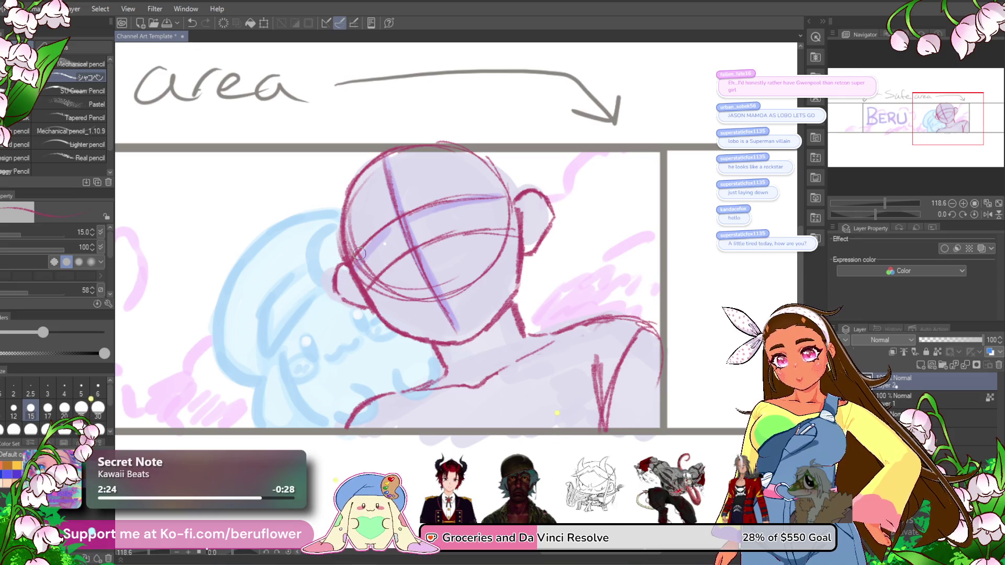
- Refine the top outline of the head circle
{"action": "left_click_drag", "start_coordinate": [367, 272], "coordinate": [365, 272]}
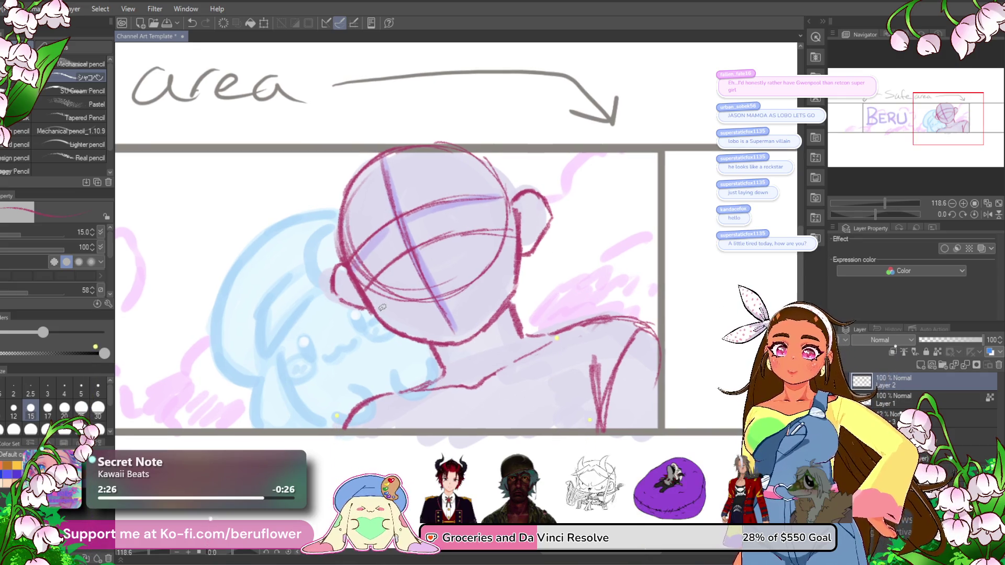
{"action": "scroll", "coordinate": [382, 308], "scroll_direction": "up", "scroll_amount": 1}
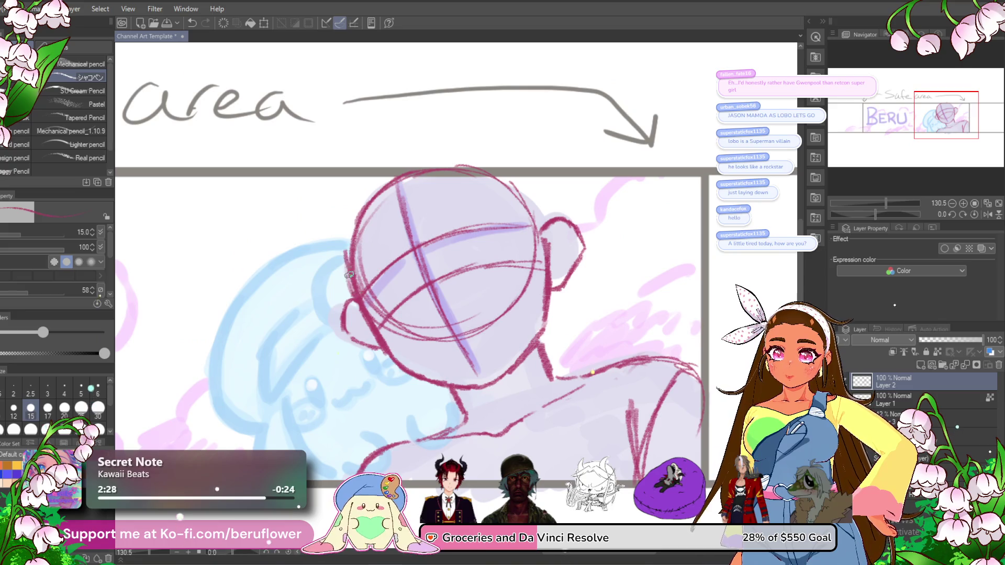
{"action": "left_click_drag", "start_coordinate": [541, 140], "coordinate": [559, 146]}
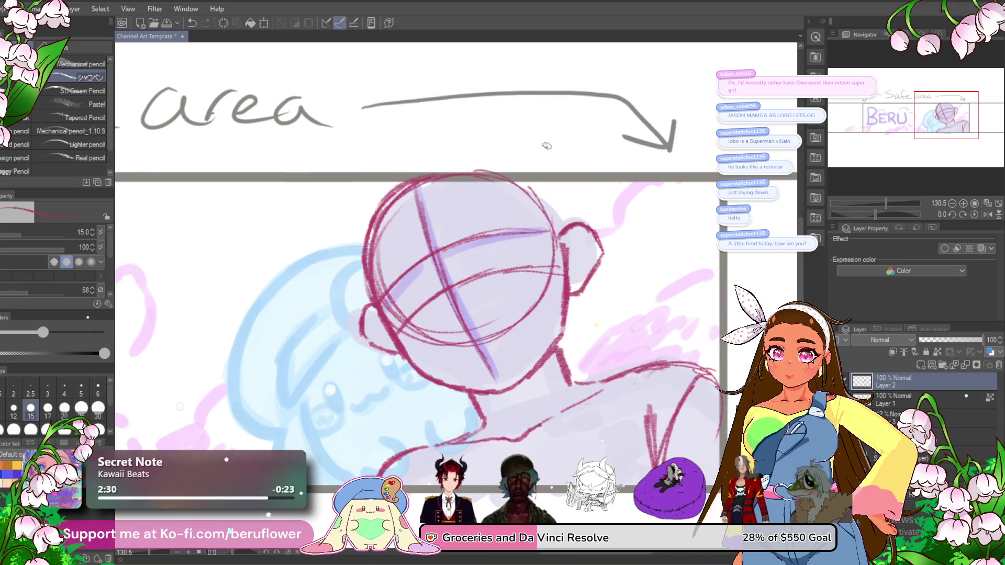
{"action": "left_click_drag", "start_coordinate": [416, 181], "coordinate": [500, 169]}
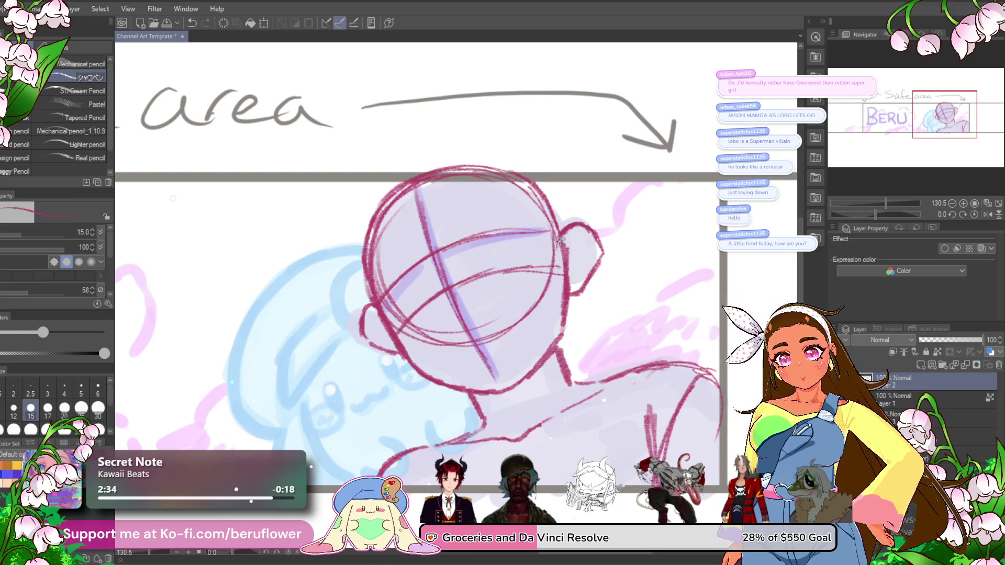
- Add an inner ear line, a dangling earring below the ear, and extend the jaw
{"action": "scroll", "coordinate": [561, 242], "scroll_direction": "down", "scroll_amount": 3}
{"action": "scroll", "coordinate": [562, 242], "scroll_direction": "up", "scroll_amount": 3}
{"action": "mouse_move", "coordinate": [608, 255]}
{"action": "left_mouse_down"}
{"action": "mouse_move", "coordinate": [576, 275]}
{"action": "mouse_move", "coordinate": [576, 247]}
{"action": "left_mouse_up"}
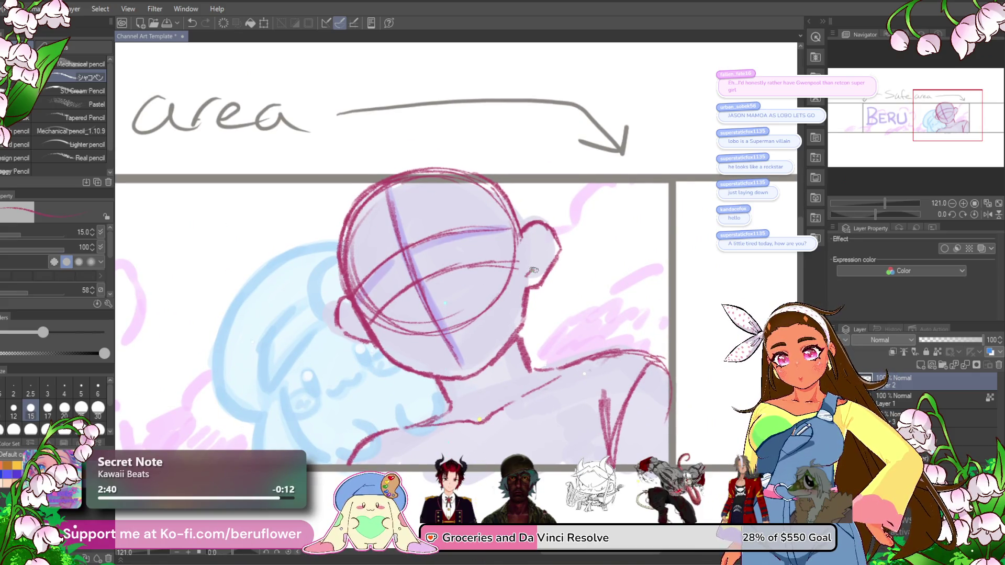
{"action": "mouse_move", "coordinate": [524, 277]}
{"action": "left_mouse_down"}
{"action": "mouse_move", "coordinate": [536, 252]}
{"action": "mouse_move", "coordinate": [532, 268]}
{"action": "mouse_move", "coordinate": [567, 265]}
{"action": "left_mouse_up"}
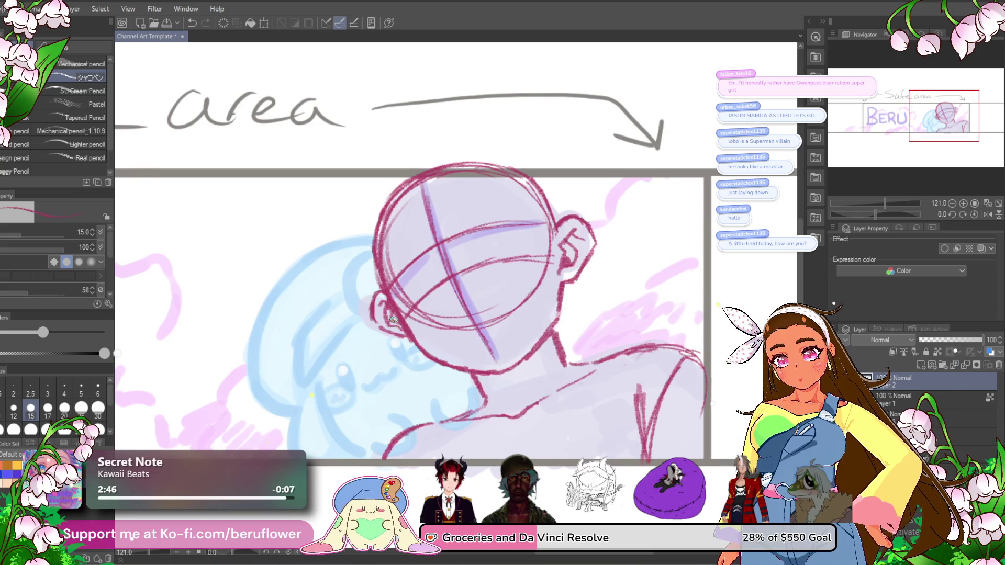
{"action": "left_click_drag", "start_coordinate": [401, 327], "coordinate": [361, 306]}
{"action": "mouse_move", "coordinate": [521, 256]}
{"action": "left_mouse_down"}
{"action": "mouse_move", "coordinate": [539, 262]}
{"action": "mouse_move", "coordinate": [534, 297]}
{"action": "left_mouse_up"}
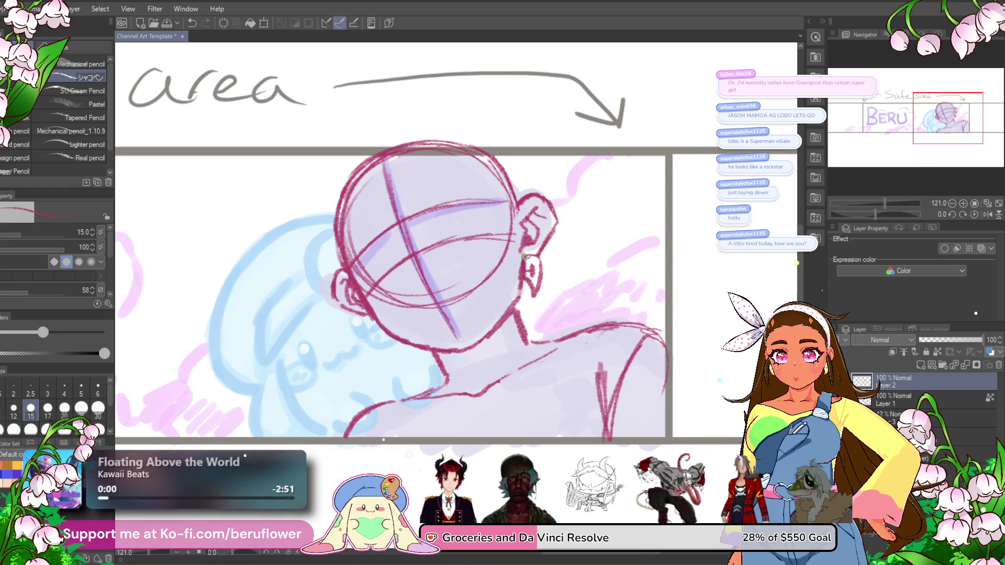
{"action": "left_click_drag", "start_coordinate": [366, 315], "coordinate": [396, 349]}
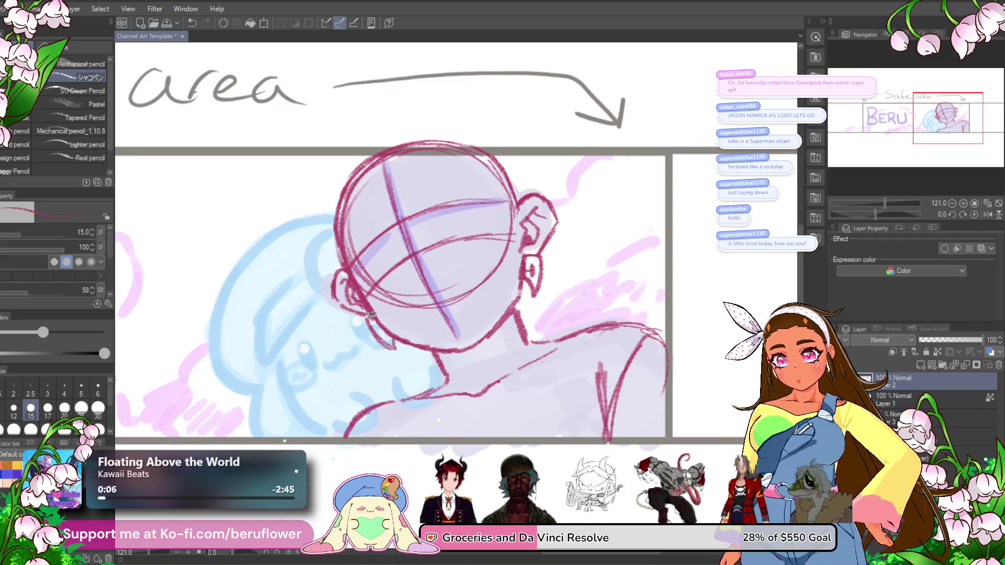
{"action": "scroll", "coordinate": [372, 334], "scroll_direction": "down", "scroll_amount": 5}
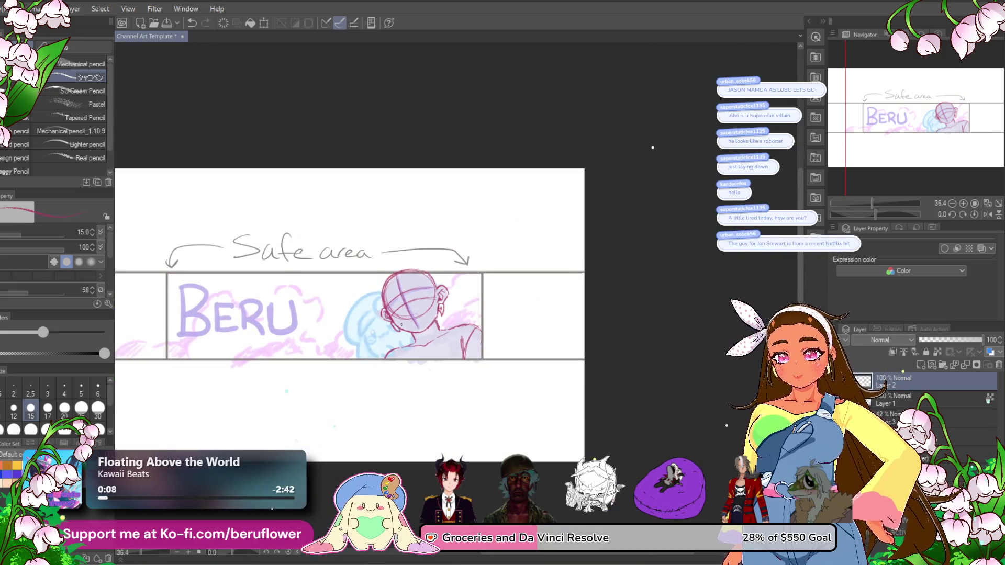
{"action": "scroll", "coordinate": [401, 325], "scroll_direction": "up", "scroll_amount": 1}
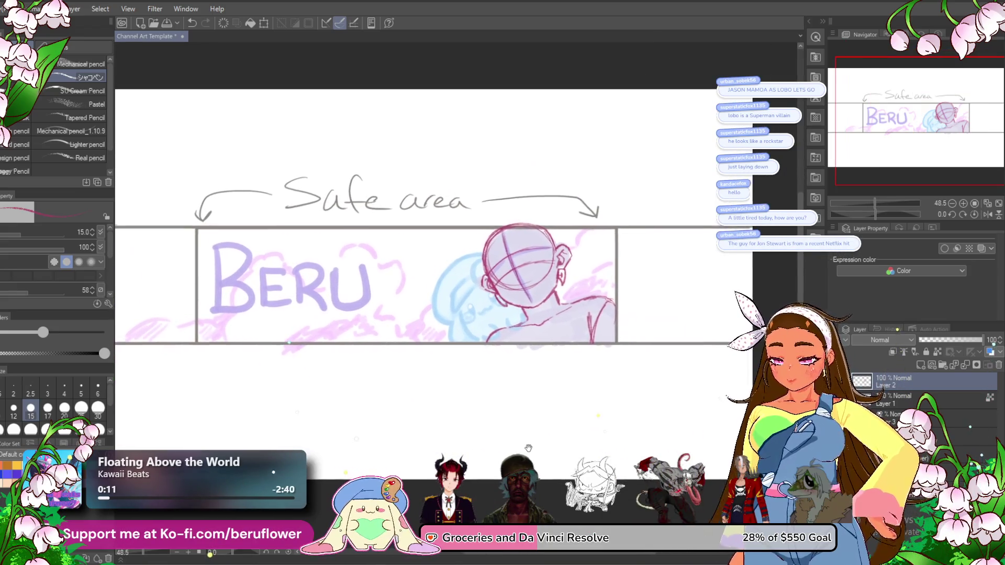
{"action": "scroll", "coordinate": [511, 208], "scroll_direction": "up", "scroll_amount": 4}
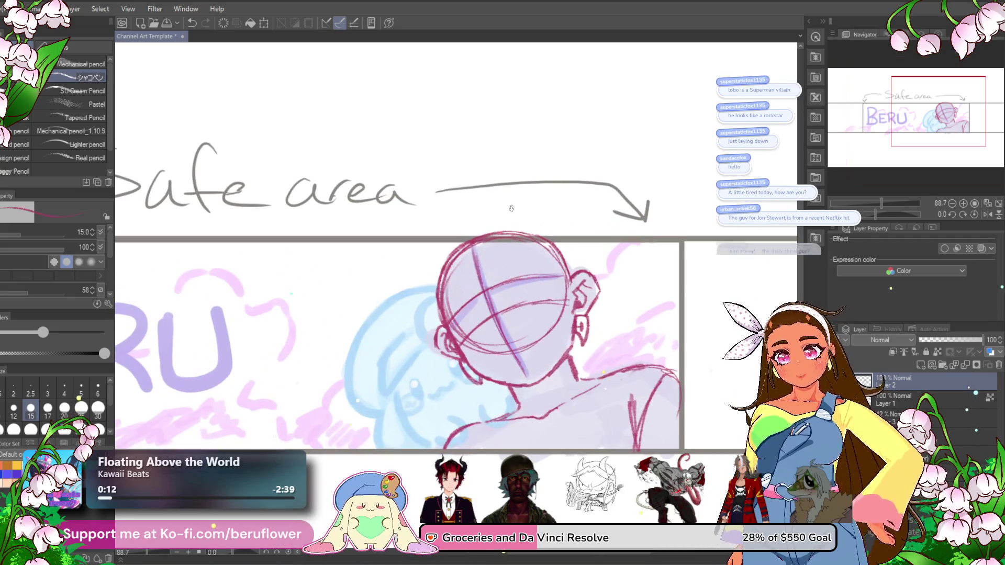
{"action": "scroll", "coordinate": [487, 365], "scroll_direction": "up", "scroll_amount": 1}
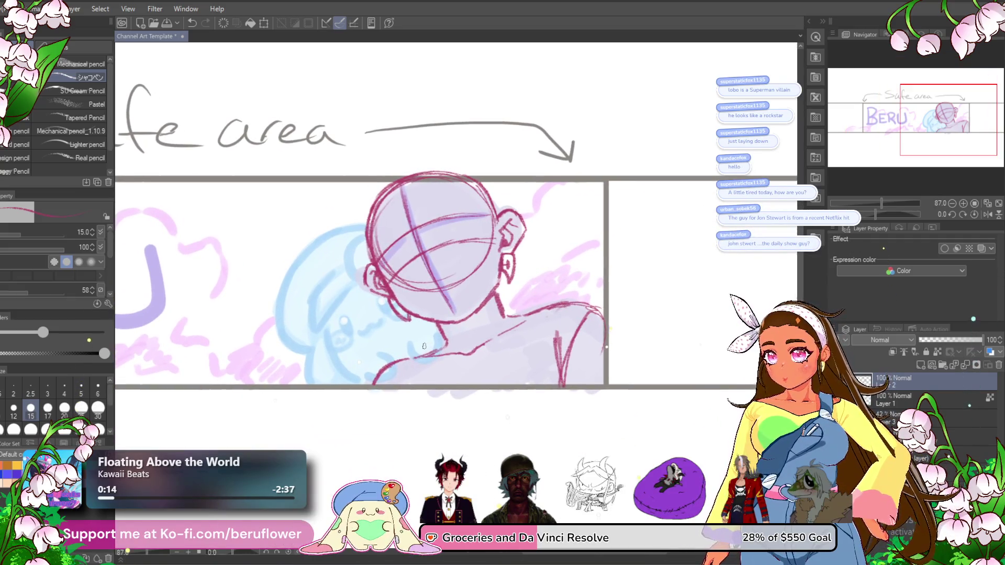
{"action": "scroll", "coordinate": [426, 348], "scroll_direction": "up", "scroll_amount": 1}
{"action": "left_click_drag", "start_coordinate": [425, 347], "coordinate": [421, 351]}
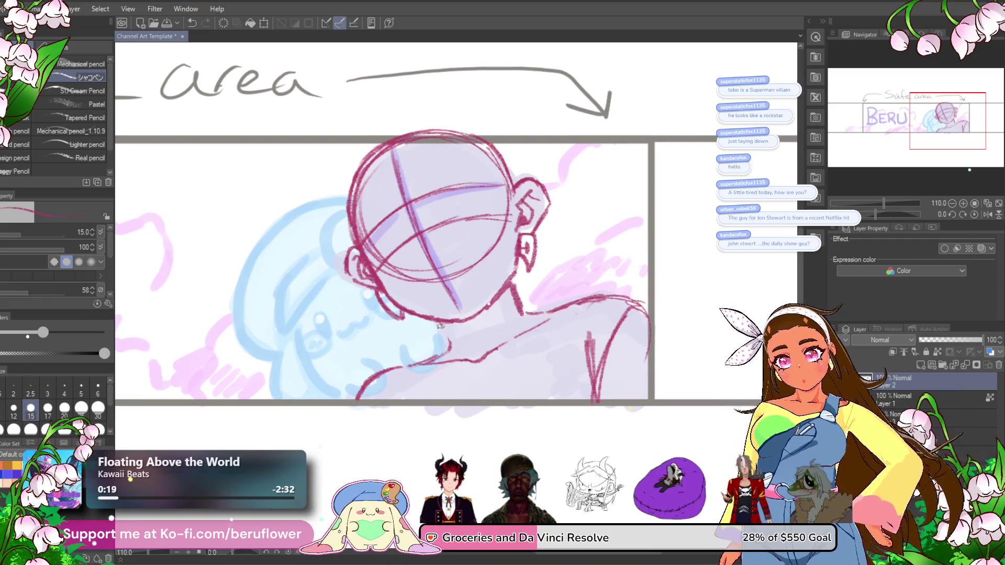
{"action": "left_click_drag", "start_coordinate": [515, 286], "coordinate": [517, 283]}
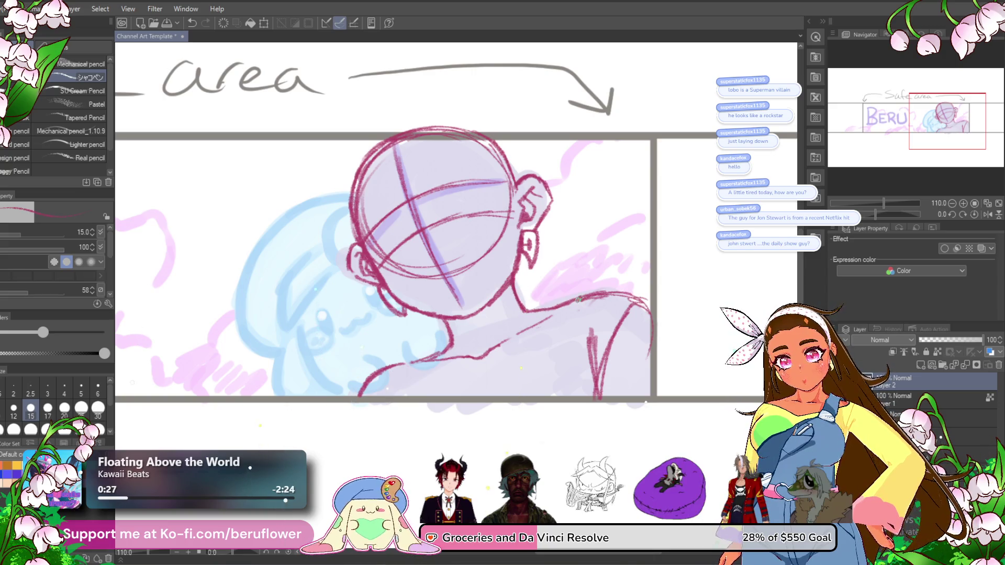
{"action": "mouse_move", "coordinate": [533, 304]}
{"action": "left_mouse_down"}
{"action": "mouse_move", "coordinate": [509, 273]}
{"action": "mouse_move", "coordinate": [532, 273]}
{"action": "mouse_move", "coordinate": [505, 334]}
{"action": "mouse_move", "coordinate": [479, 331]}
{"action": "mouse_move", "coordinate": [518, 312]}
{"action": "mouse_move", "coordinate": [530, 272]}
{"action": "left_mouse_up"}
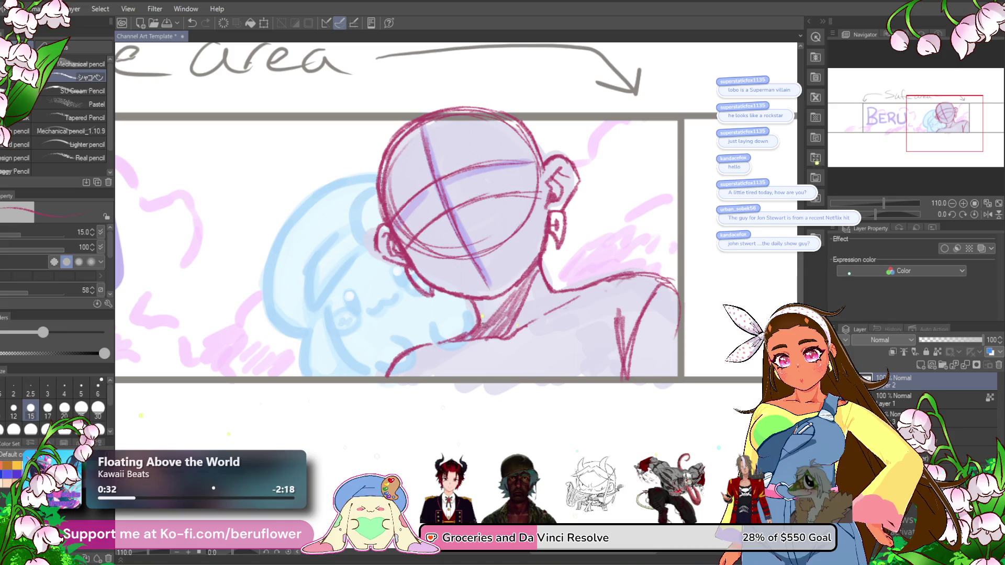
- Add a red stroke along the neck and shoulder
{"action": "scroll", "coordinate": [501, 281], "scroll_direction": "down", "scroll_amount": 5}
{"action": "scroll", "coordinate": [471, 308], "scroll_direction": "up", "scroll_amount": 4}
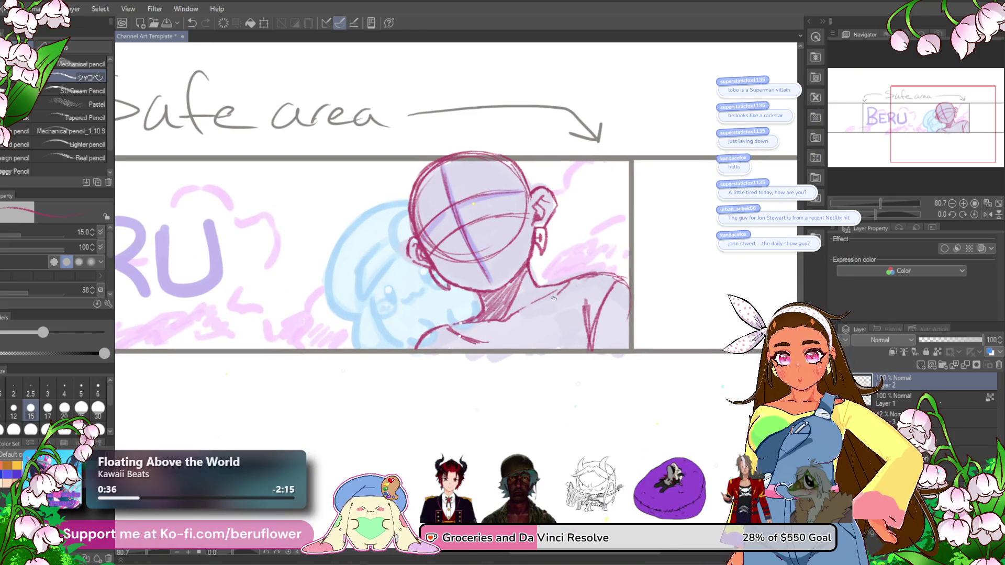
{"action": "left_click_drag", "start_coordinate": [533, 318], "coordinate": [512, 343]}
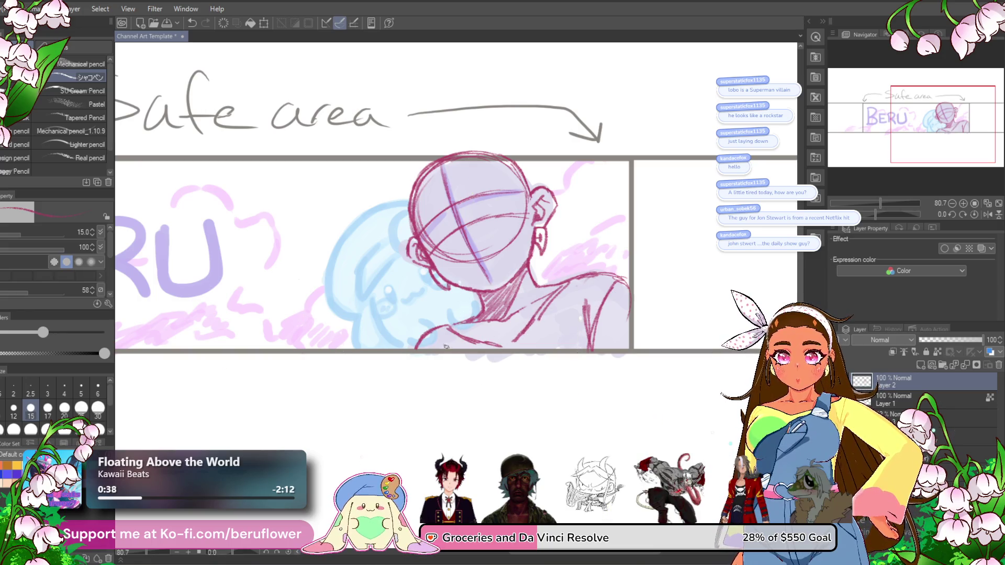
{"action": "left_click_drag", "start_coordinate": [419, 261], "coordinate": [421, 263]}
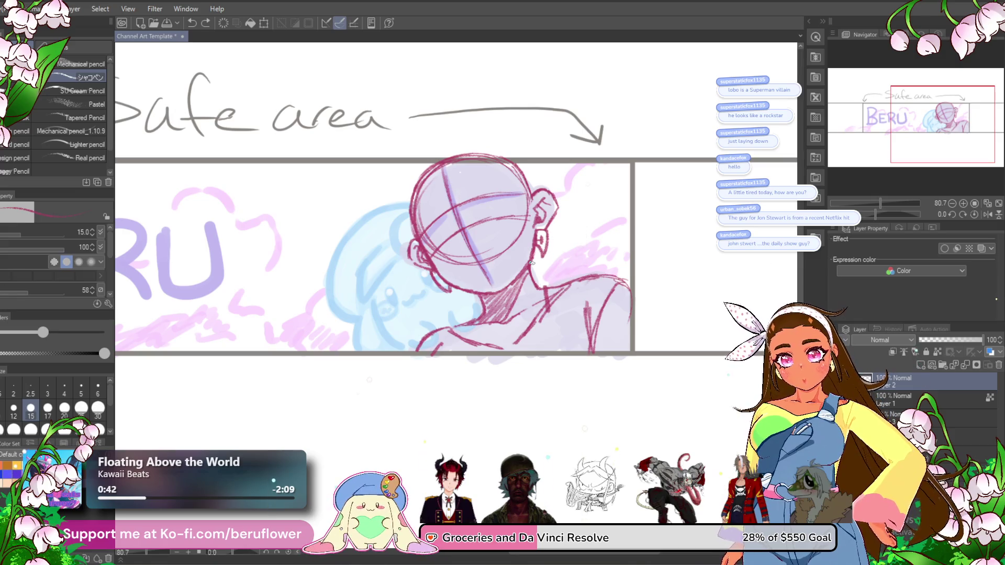
{"action": "scroll", "coordinate": [532, 264], "scroll_direction": "up", "scroll_amount": 5}
- Resize the pencil with the bracket keys and try a stroke down the neck, undoing it
{"action": "key", "text": "bracketleft"}
{"action": "key", "text": "bracketright"}
{"action": "key", "text": "bracketright"}
{"action": "key", "text": "bracketright"}
{"action": "left_click_drag", "start_coordinate": [469, 236], "coordinate": [493, 335]}
{"action": "scroll", "coordinate": [493, 334], "scroll_direction": "down", "scroll_amount": 3}
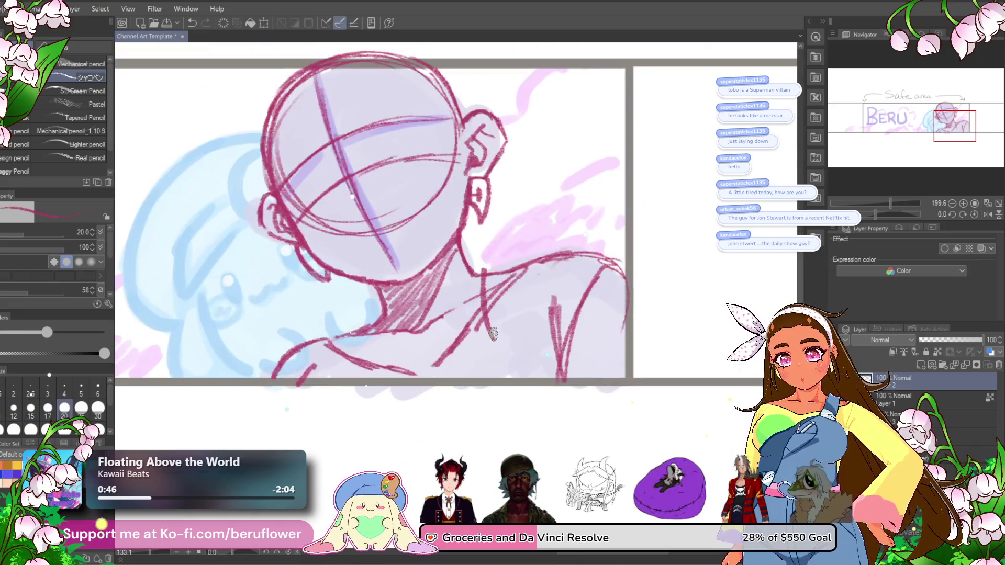
{"action": "key", "text": "ctrl+z"}
- Draw two vertical fold lines down the shoulder, redrawing the misplaced one
{"action": "mouse_move", "coordinate": [492, 260]}
{"action": "left_mouse_down"}
{"action": "mouse_move", "coordinate": [535, 249]}
{"action": "mouse_move", "coordinate": [501, 340]}
{"action": "mouse_move", "coordinate": [505, 361]}
{"action": "left_mouse_up"}
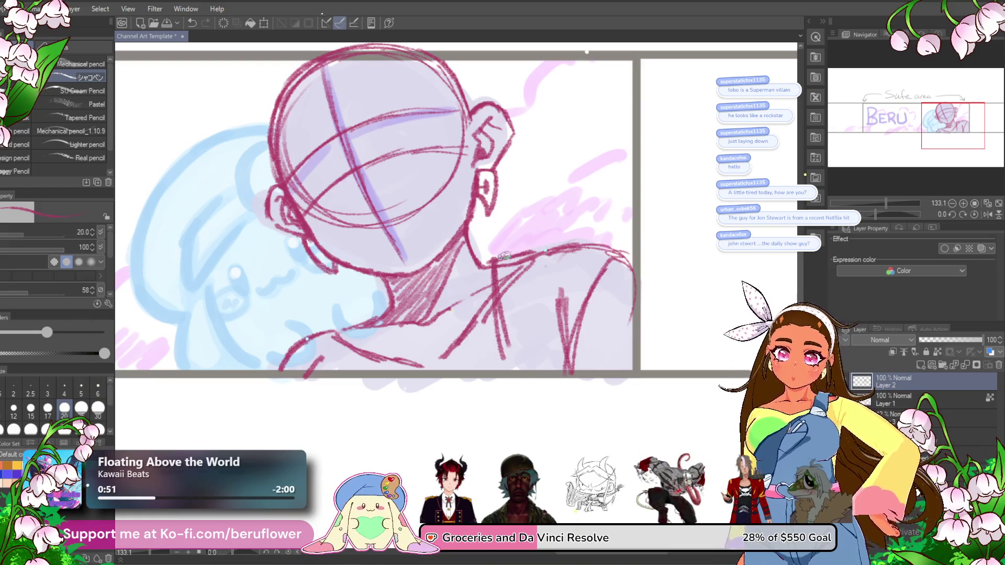
{"action": "key", "text": "ctrl+z"}
{"action": "left_click_drag", "start_coordinate": [487, 259], "coordinate": [500, 379]}
{"action": "mouse_move", "coordinate": [530, 250]}
{"action": "left_mouse_down"}
{"action": "mouse_move", "coordinate": [542, 367]}
{"action": "mouse_move", "coordinate": [551, 331]}
{"action": "mouse_move", "coordinate": [507, 354]}
{"action": "left_mouse_up"}
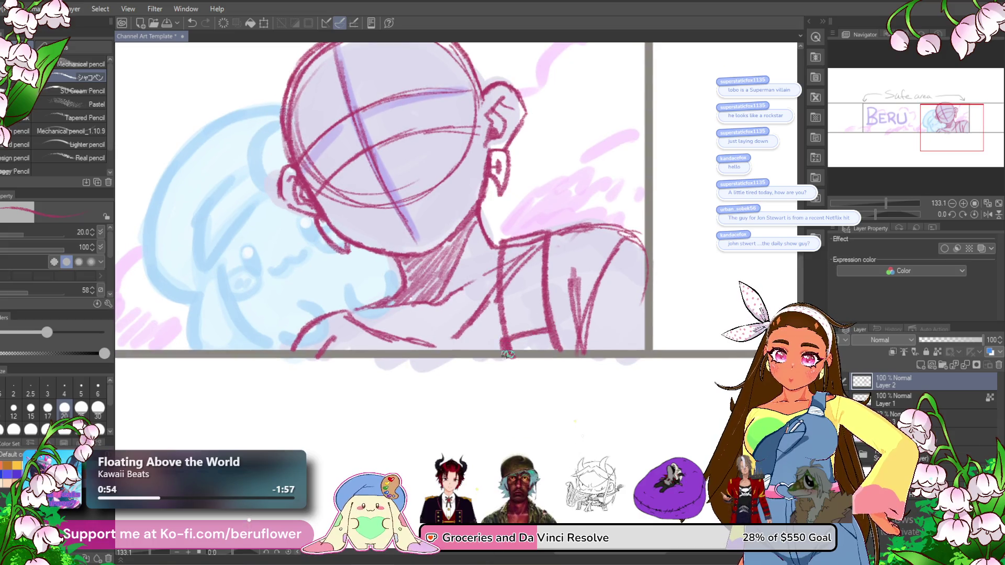
- Hatch the shoulder and darken the shoulder and back contours
{"action": "scroll", "coordinate": [556, 369], "scroll_direction": "down", "scroll_amount": 2}
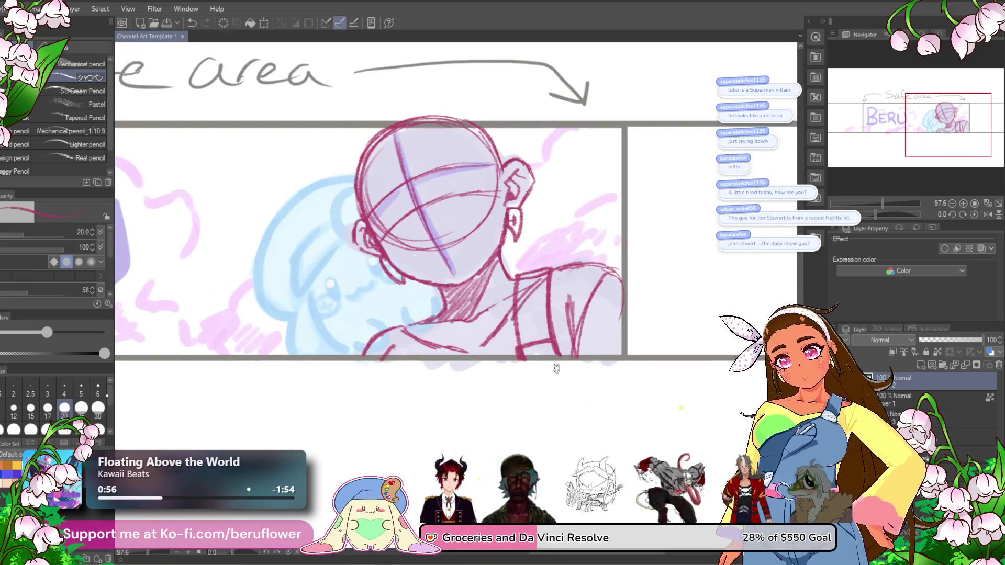
{"action": "left_click_drag", "start_coordinate": [534, 284], "coordinate": [525, 297]}
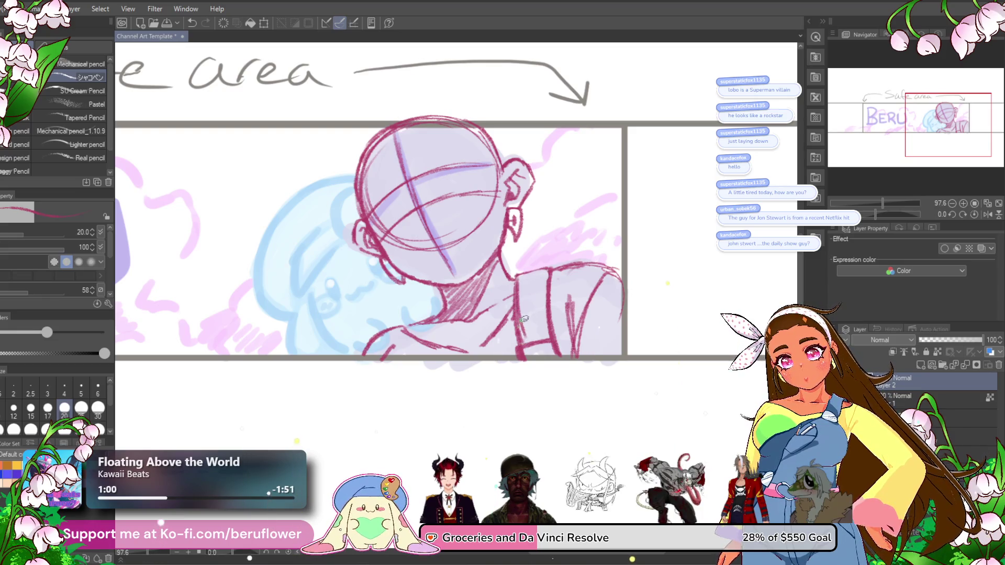
{"action": "mouse_move", "coordinate": [521, 343]}
{"action": "left_mouse_down"}
{"action": "mouse_move", "coordinate": [515, 274]}
{"action": "mouse_move", "coordinate": [518, 319]}
{"action": "left_mouse_up"}
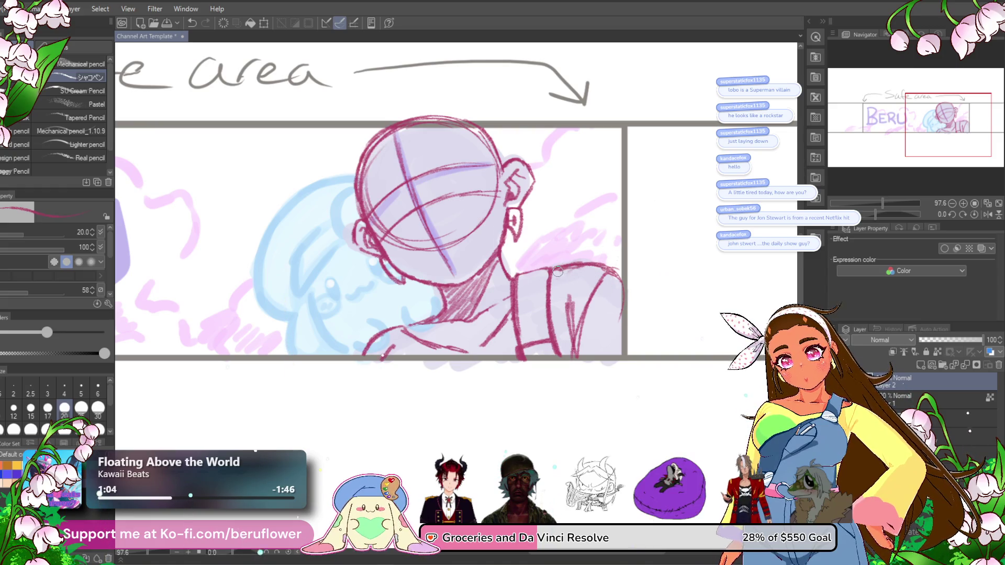
{"action": "mouse_move", "coordinate": [618, 266]}
{"action": "left_mouse_down"}
{"action": "mouse_move", "coordinate": [598, 278]}
{"action": "mouse_move", "coordinate": [575, 332]}
{"action": "mouse_move", "coordinate": [569, 279]}
{"action": "left_mouse_up"}
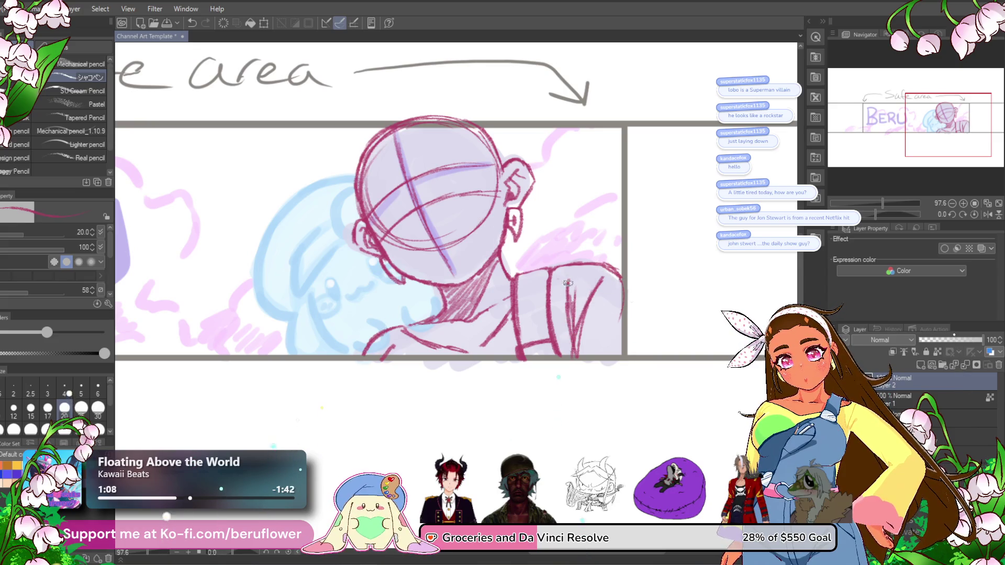
- Centre the view on the face and undo the stray curve beneath it
{"action": "mouse_move", "coordinate": [591, 339]}
{"action": "left_mouse_down"}
{"action": "mouse_move", "coordinate": [624, 272]}
{"action": "mouse_move", "coordinate": [620, 297]}
{"action": "left_mouse_up"}
{"action": "mouse_move", "coordinate": [504, 308]}
{"action": "left_mouse_down"}
{"action": "mouse_move", "coordinate": [554, 287]}
{"action": "mouse_move", "coordinate": [526, 340]}
{"action": "mouse_move", "coordinate": [567, 377]}
{"action": "left_mouse_up"}
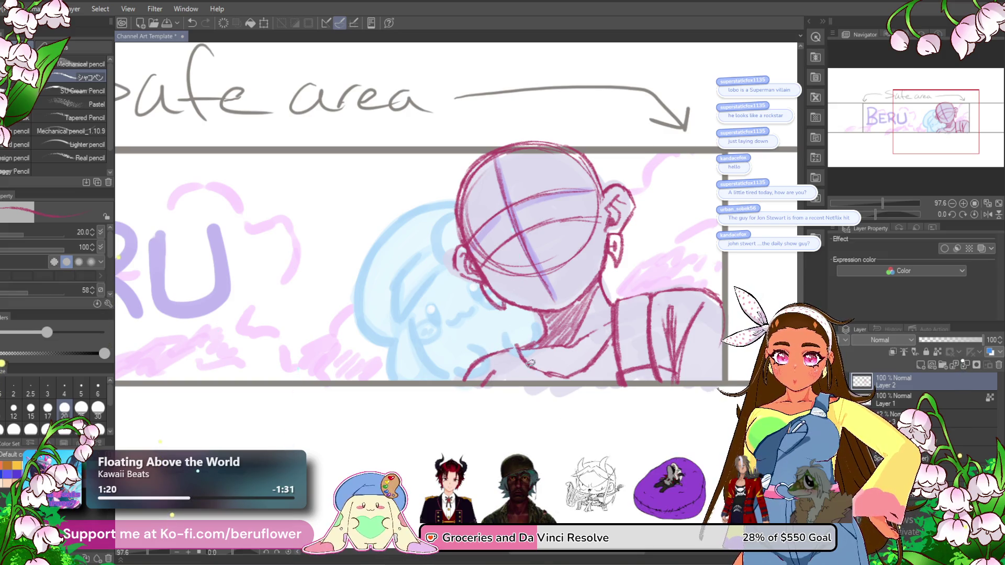
{"action": "left_click_drag", "start_coordinate": [660, 311], "coordinate": [652, 310]}
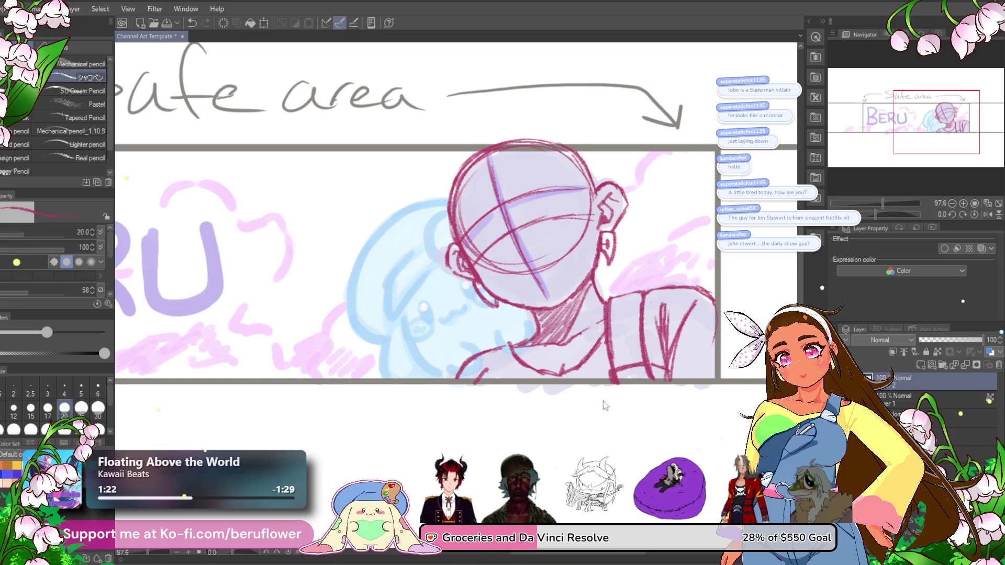
{"action": "mouse_move", "coordinate": [600, 398]}
{"action": "left_mouse_down"}
{"action": "mouse_move", "coordinate": [600, 353]}
{"action": "mouse_move", "coordinate": [571, 400]}
{"action": "mouse_move", "coordinate": [609, 373]}
{"action": "mouse_move", "coordinate": [613, 384]}
{"action": "left_mouse_up"}
{"action": "left_click_drag", "start_coordinate": [464, 437], "coordinate": [422, 431]}
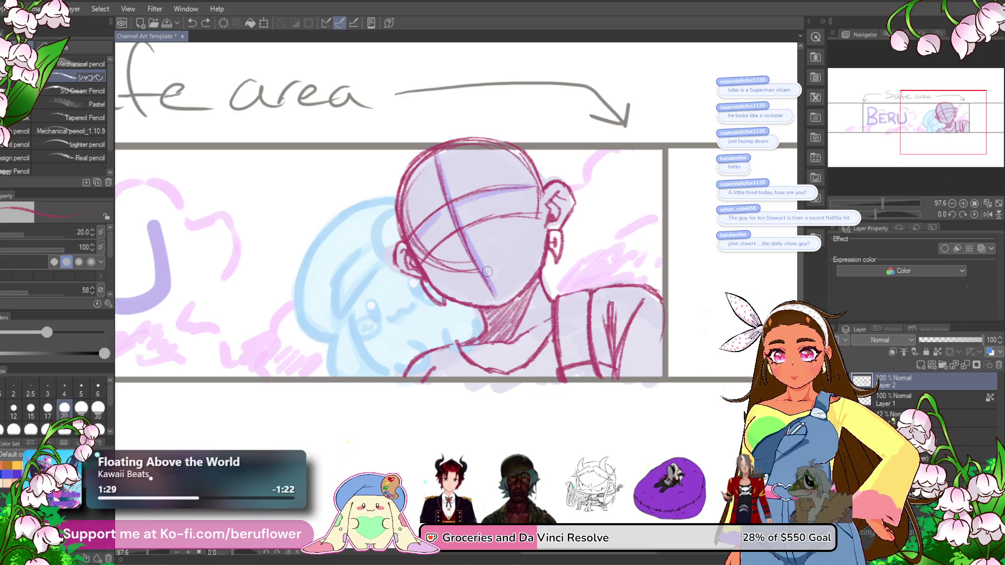
{"action": "key", "text": "ctrl+z"}
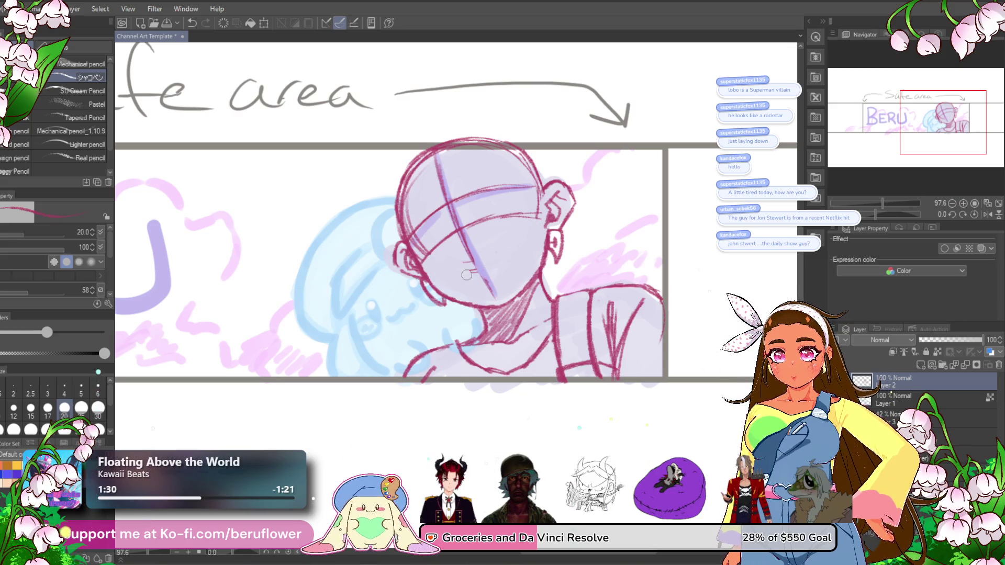
{"action": "key", "text": "ctrl+z"}
{"action": "scroll", "coordinate": [491, 284], "scroll_direction": "down", "scroll_amount": 2}
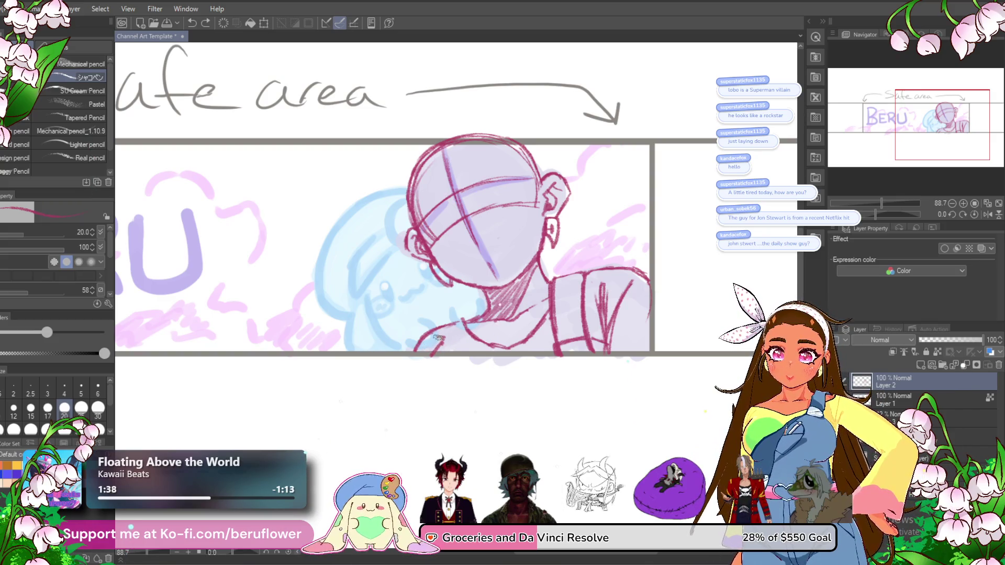
{"action": "left_click_drag", "start_coordinate": [460, 400], "coordinate": [442, 326]}
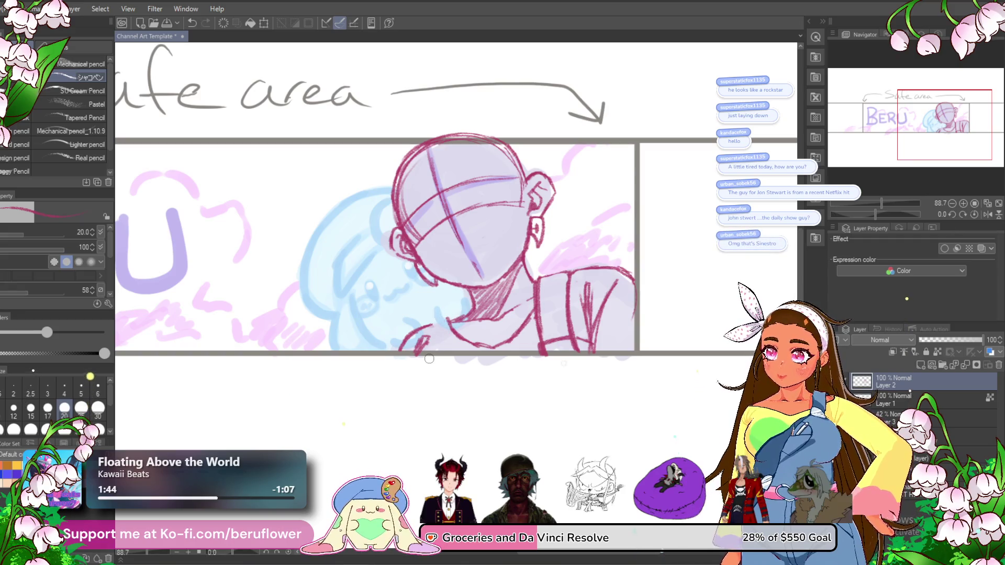
{"action": "scroll", "coordinate": [429, 358], "scroll_direction": "up", "scroll_amount": 4}
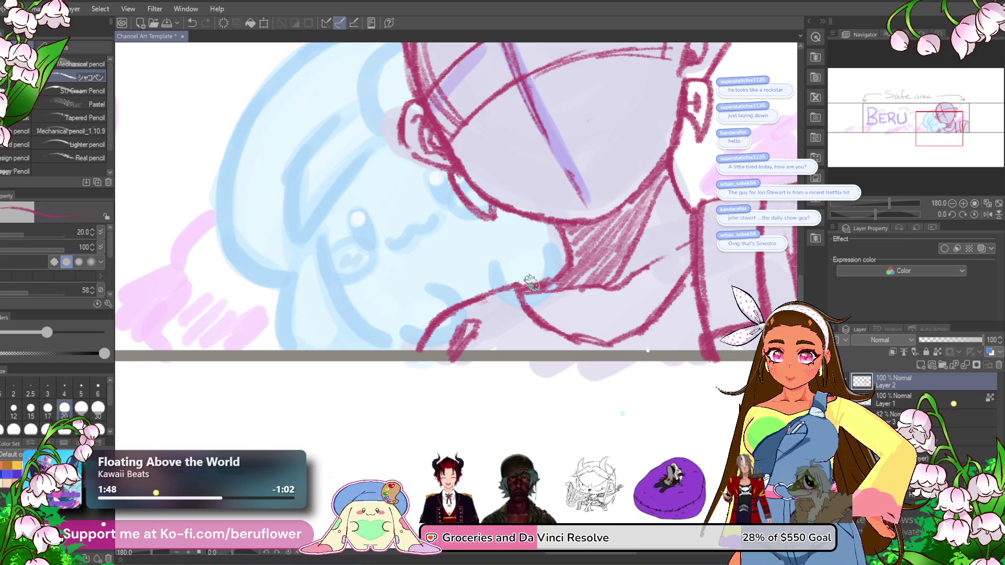
{"action": "scroll", "coordinate": [527, 285], "scroll_direction": "down", "scroll_amount": 4}
{"action": "scroll", "coordinate": [529, 261], "scroll_direction": "up", "scroll_amount": 3}
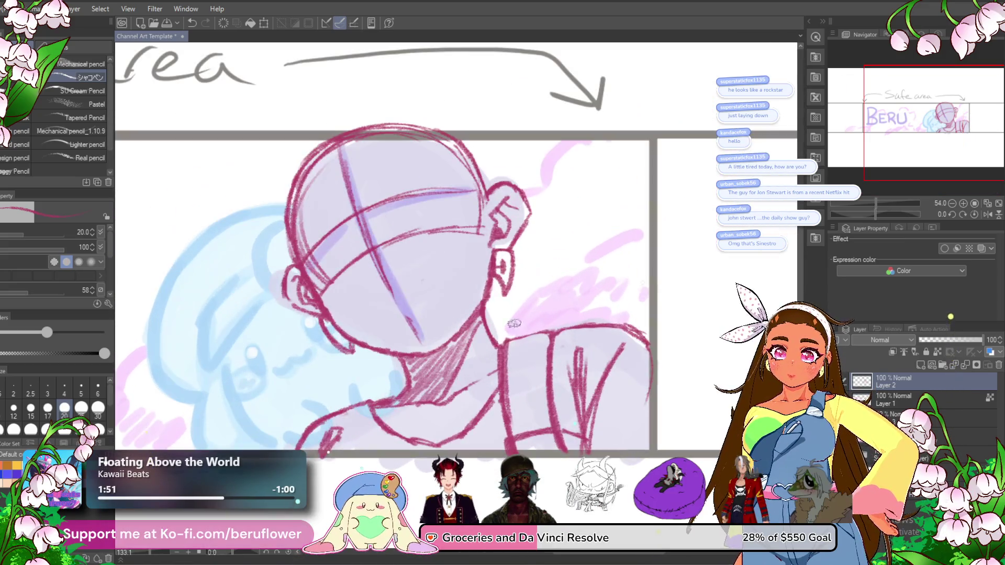
- Rotate the canvas, strengthen the head's left outline, then reset the rotation upright
{"action": "left_click_drag", "start_coordinate": [471, 380], "coordinate": [542, 367]}
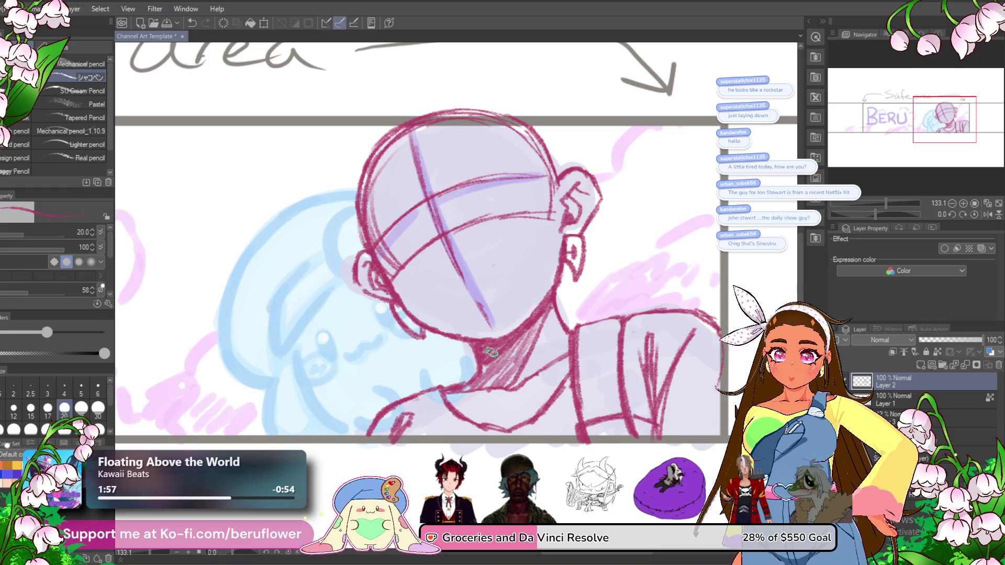
{"action": "scroll", "coordinate": [513, 325], "scroll_direction": "down", "scroll_amount": 4}
{"action": "scroll", "coordinate": [513, 326], "scroll_direction": "up", "scroll_amount": 2}
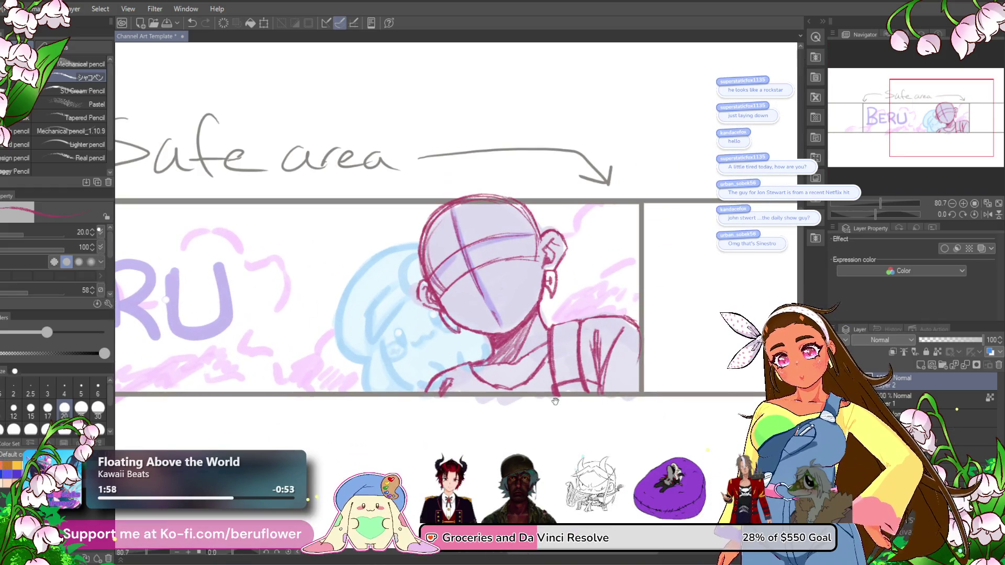
{"action": "left_click_drag", "start_coordinate": [470, 395], "coordinate": [457, 336]}
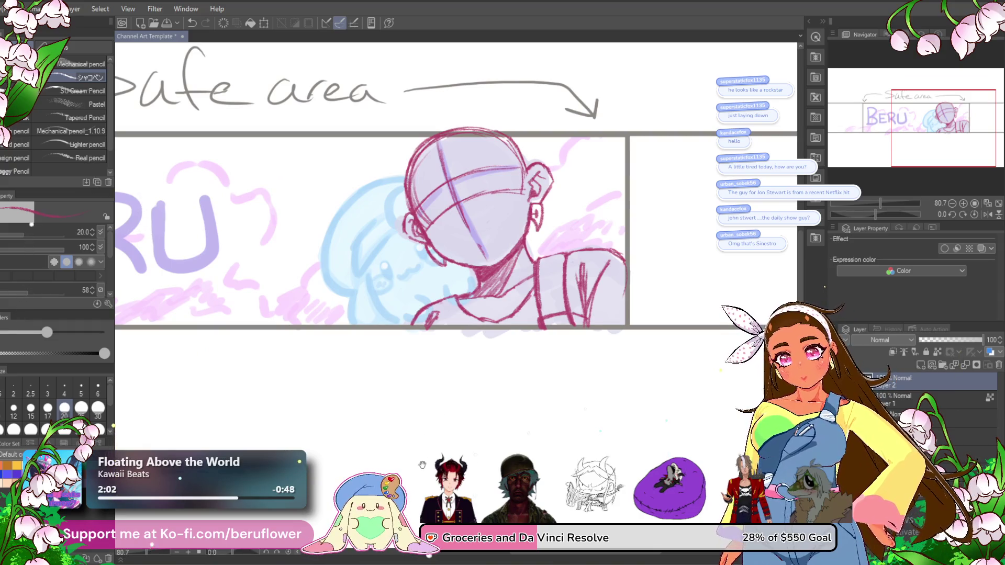
{"action": "scroll", "coordinate": [549, 214], "scroll_direction": "up", "scroll_amount": 2}
{"action": "left_click_drag", "start_coordinate": [880, 216], "coordinate": [891, 215]}
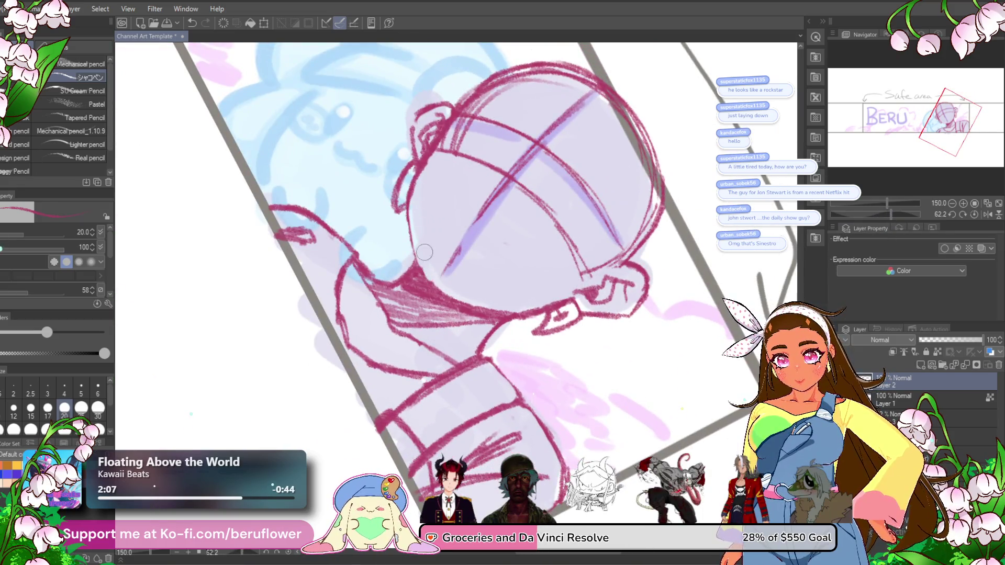
{"action": "mouse_move", "coordinate": [427, 157]}
{"action": "left_mouse_down"}
{"action": "mouse_move", "coordinate": [404, 230]}
{"action": "mouse_move", "coordinate": [423, 283]}
{"action": "left_mouse_up"}
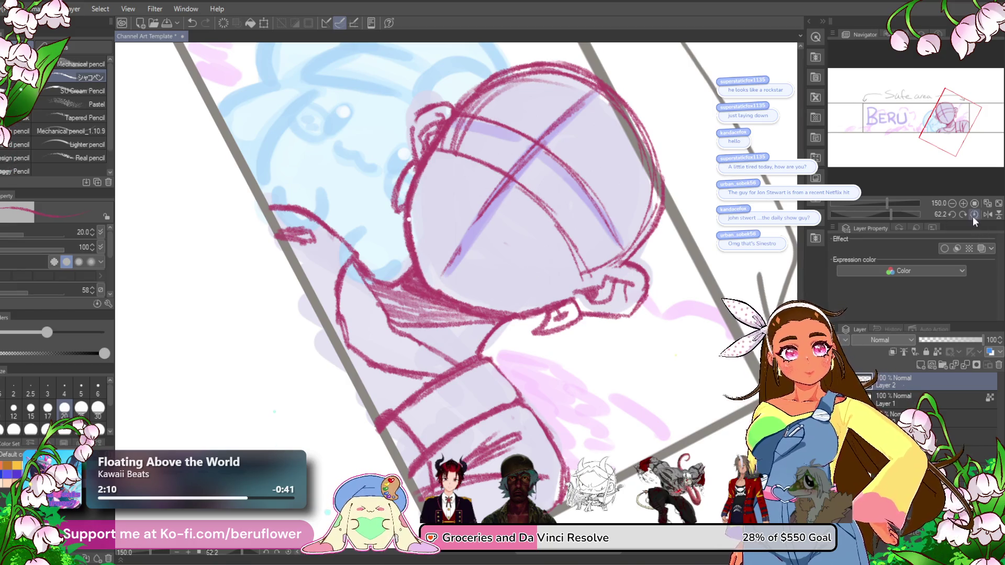
{"action": "left_click", "coordinate": [975, 215]}
- Redraw the neck line between ear and jaw and flip the view horizontally to check
{"action": "left_click_drag", "start_coordinate": [500, 226], "coordinate": [476, 279]}
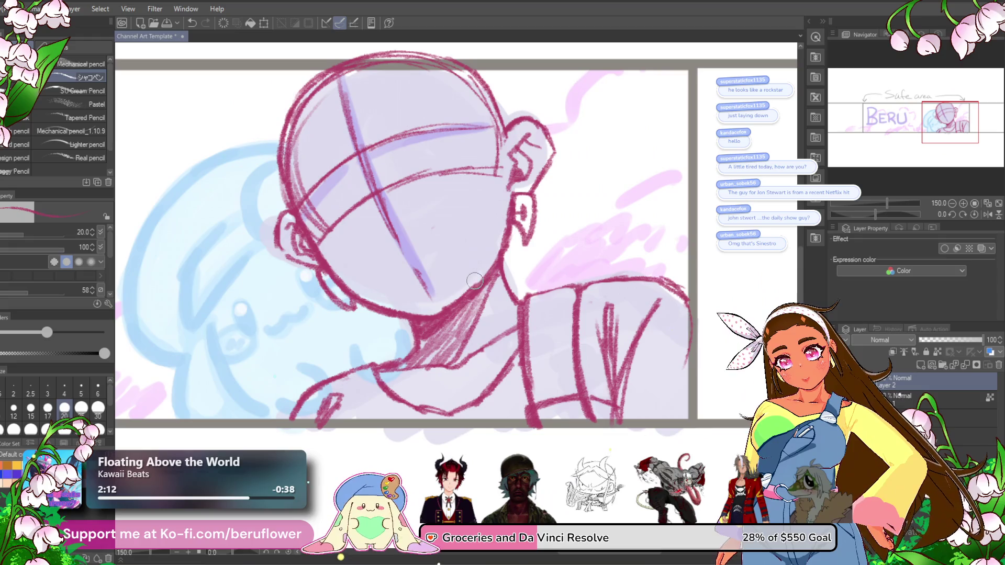
{"action": "scroll", "coordinate": [442, 307], "scroll_direction": "down", "scroll_amount": 3}
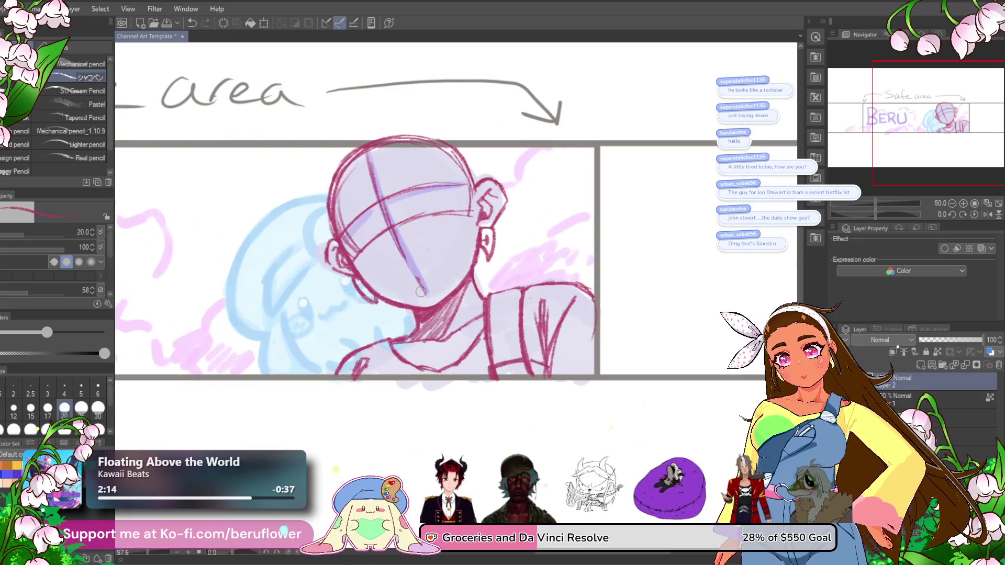
{"action": "left_click_drag", "start_coordinate": [397, 364], "coordinate": [456, 364]}
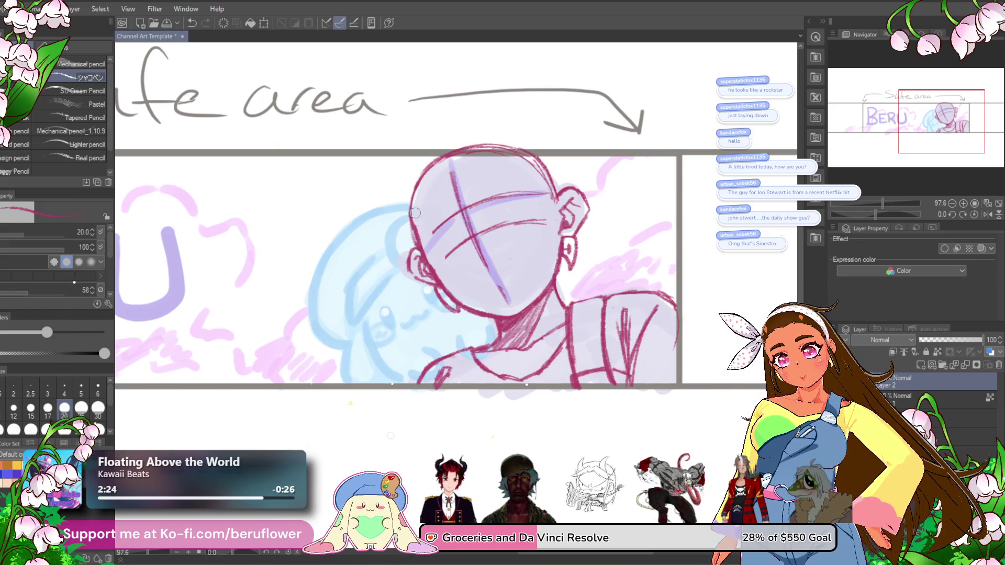
{"action": "scroll", "coordinate": [491, 328], "scroll_direction": "down", "scroll_amount": 5}
{"action": "scroll", "coordinate": [490, 327], "scroll_direction": "up", "scroll_amount": 4}
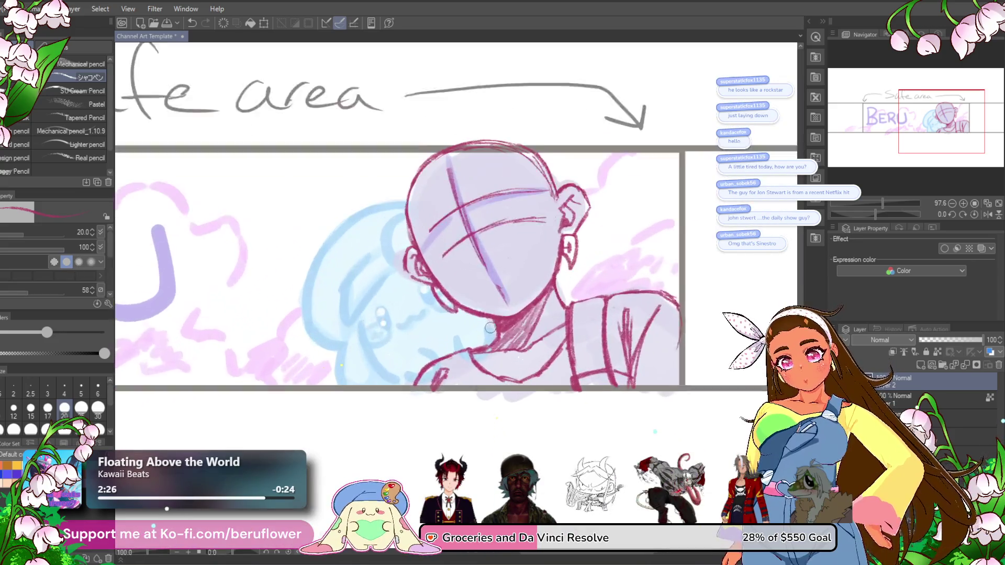
{"action": "left_click", "coordinate": [987, 216]}
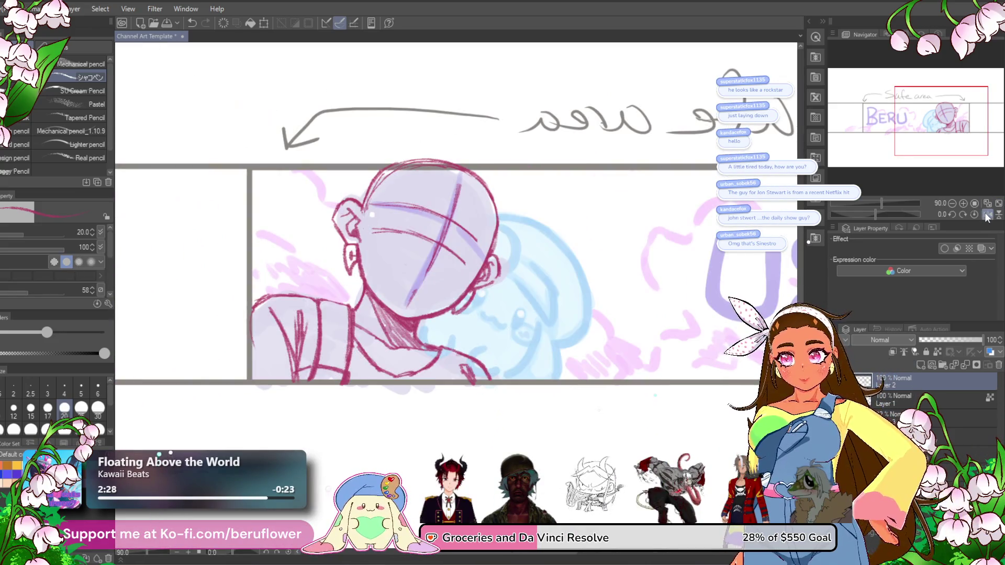
{"action": "left_click", "coordinate": [988, 215]}
{"action": "left_click", "coordinate": [987, 215]}
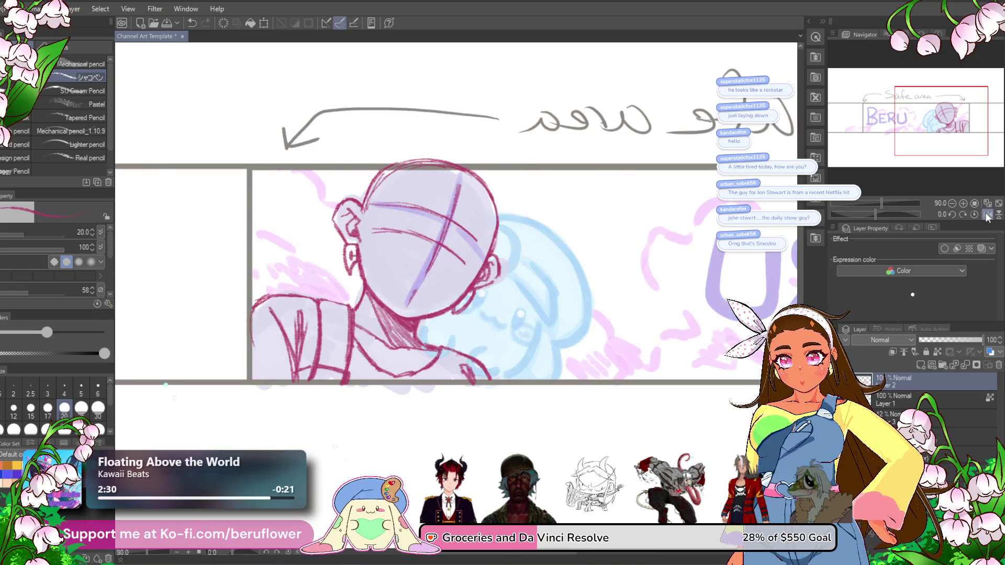
{"action": "key", "text": "j"}
{"action": "left_click_drag", "start_coordinate": [376, 178], "coordinate": [387, 196]}
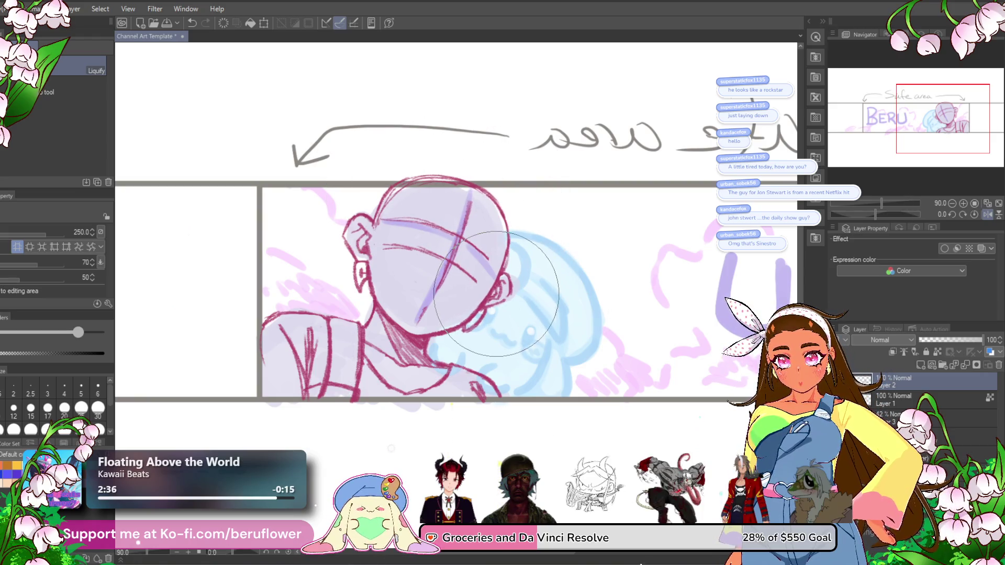
{"action": "scroll", "coordinate": [396, 407], "scroll_direction": "down", "scroll_amount": 2}
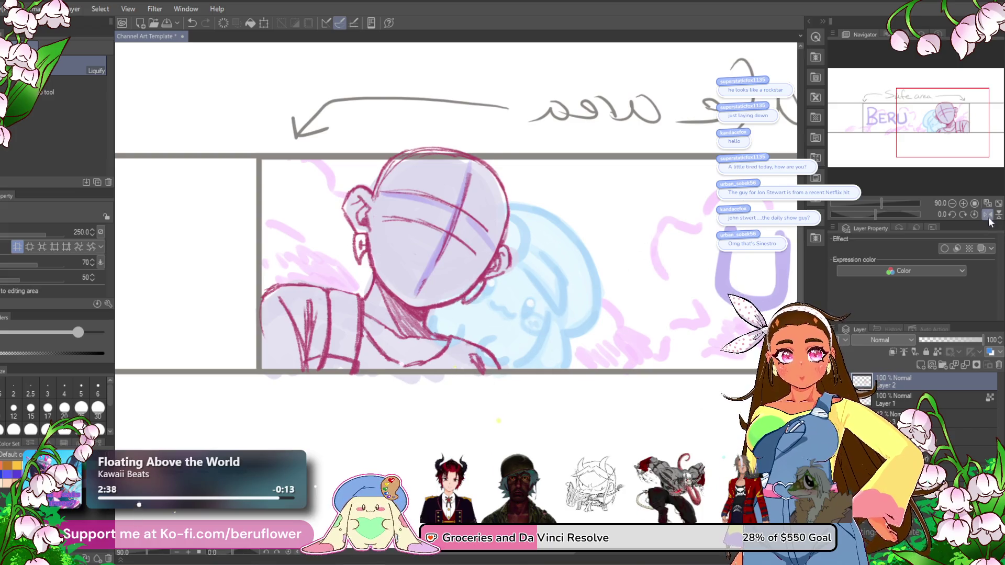
{"action": "key", "text": "h"}
{"action": "key", "text": "p"}
{"action": "mouse_move", "coordinate": [364, 255]}
{"action": "left_mouse_down"}
{"action": "mouse_move", "coordinate": [404, 260]}
{"action": "mouse_move", "coordinate": [422, 227]}
{"action": "left_mouse_up"}
{"action": "scroll", "coordinate": [422, 227], "scroll_direction": "up", "scroll_amount": 3}
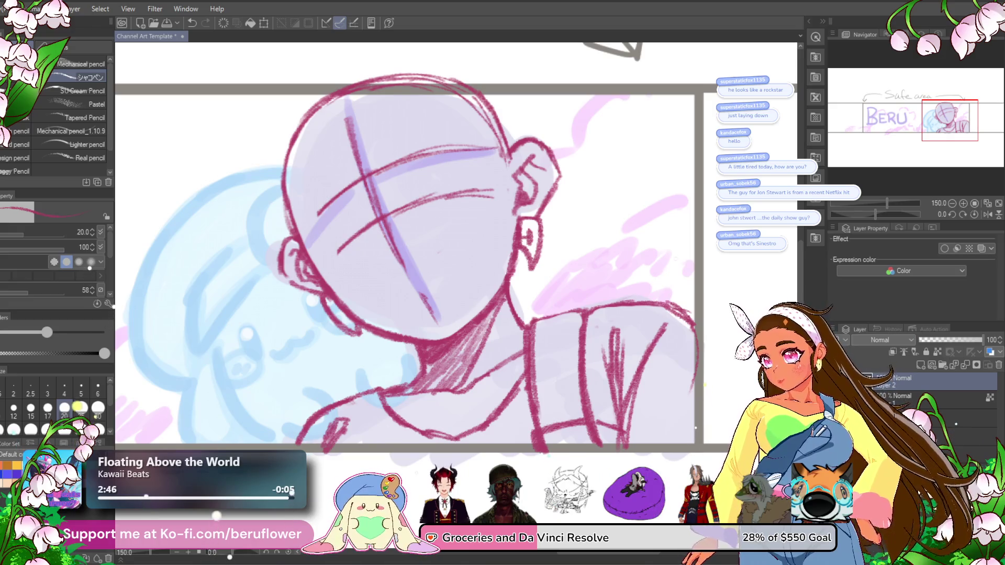
- Draw a small nose mark and the mouth outline below it
{"action": "mouse_move", "coordinate": [386, 250]}
{"action": "left_mouse_down"}
{"action": "mouse_move", "coordinate": [401, 245]}
{"action": "mouse_move", "coordinate": [439, 317]}
{"action": "left_mouse_up"}
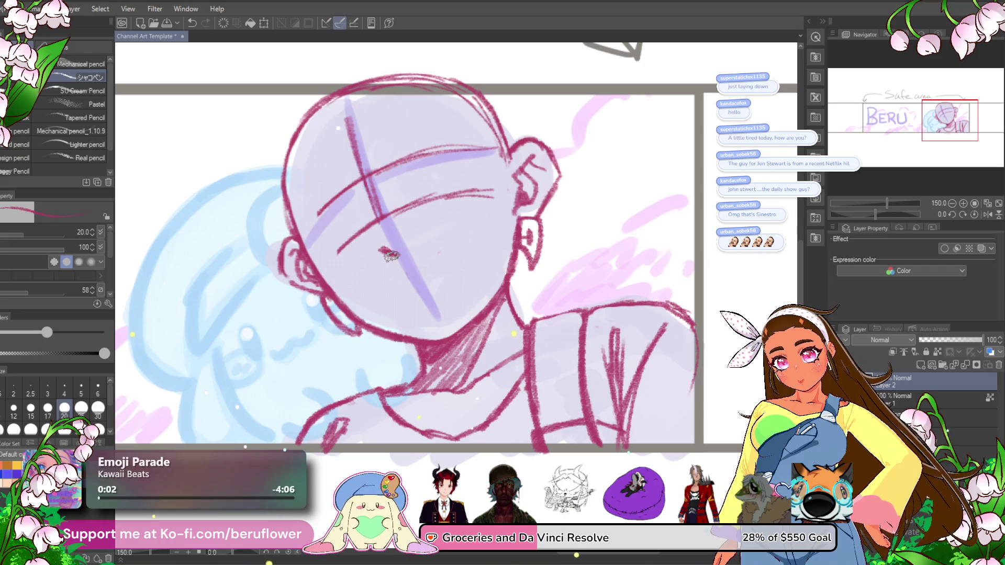
{"action": "scroll", "coordinate": [398, 244], "scroll_direction": "down", "scroll_amount": 2}
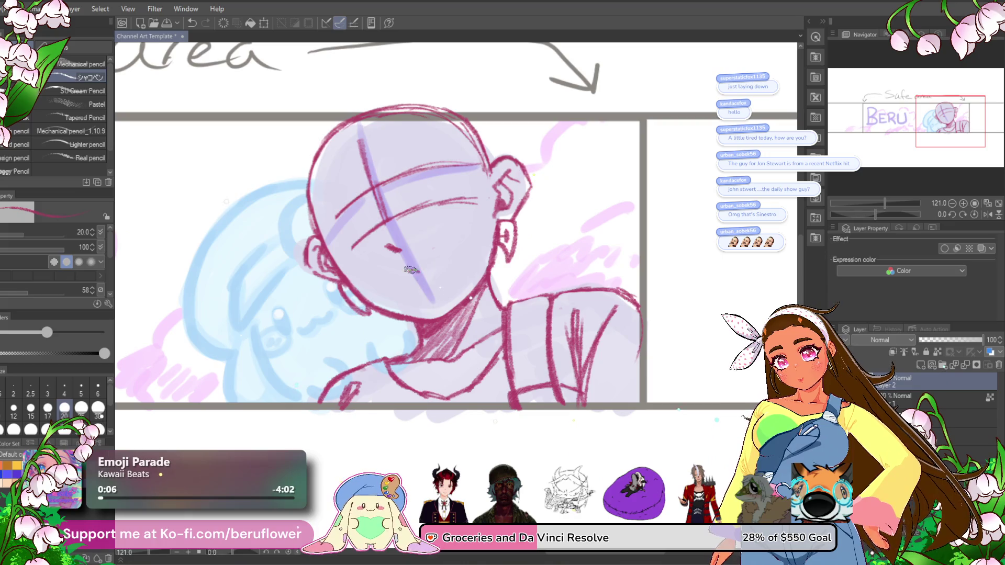
{"action": "scroll", "coordinate": [433, 310], "scroll_direction": "down", "scroll_amount": 2}
{"action": "scroll", "coordinate": [435, 306], "scroll_direction": "up", "scroll_amount": 1}
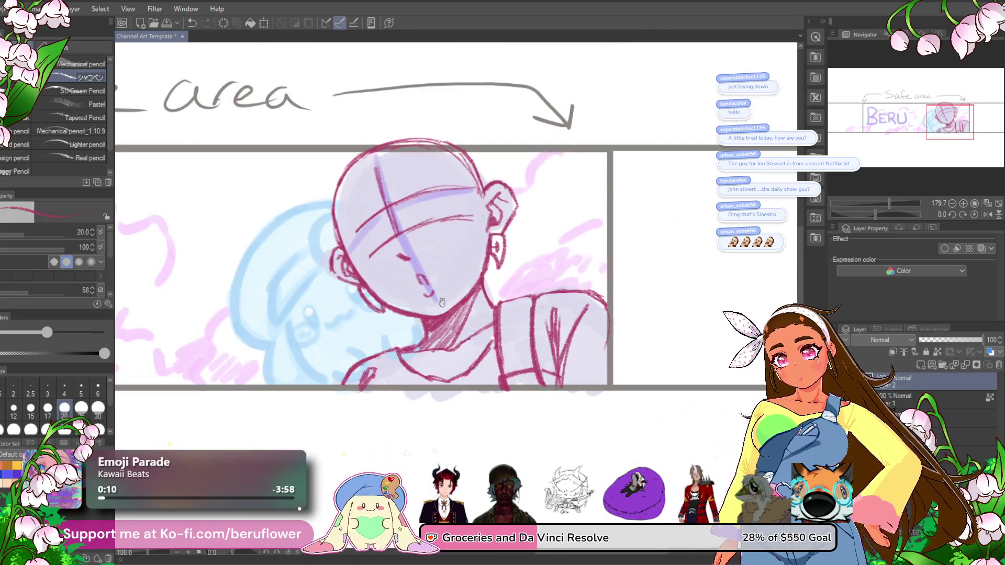
{"action": "scroll", "coordinate": [441, 303], "scroll_direction": "up", "scroll_amount": 3}
{"action": "left_click_drag", "start_coordinate": [422, 264], "coordinate": [416, 286]}
{"action": "scroll", "coordinate": [432, 286], "scroll_direction": "down", "scroll_amount": 3}
{"action": "scroll", "coordinate": [433, 287], "scroll_direction": "up", "scroll_amount": 1}
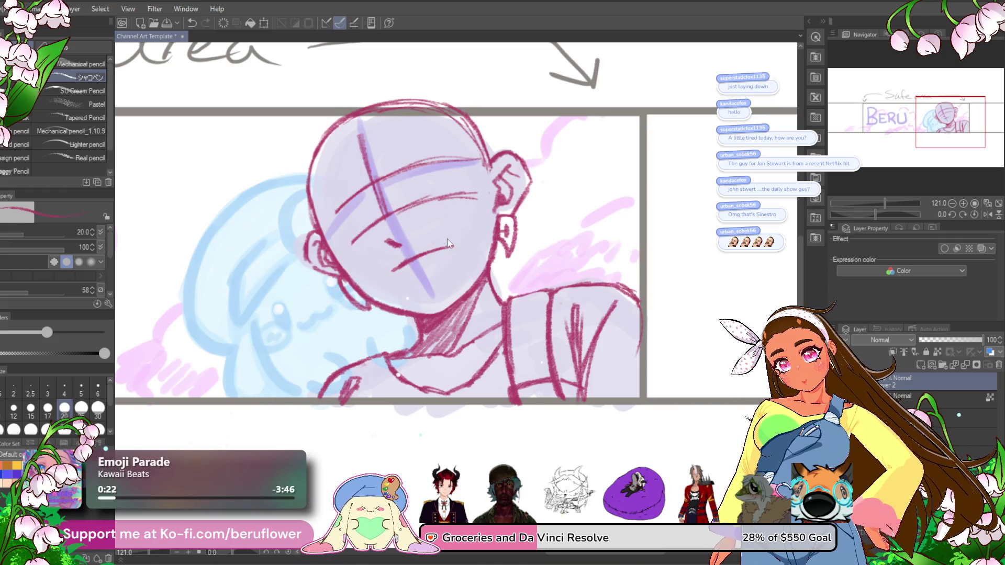
- Erase the right end of the mouth line and darken its lower left edge
{"action": "mouse_move", "coordinate": [444, 250]}
{"action": "left_mouse_down"}
{"action": "mouse_move", "coordinate": [426, 255]}
{"action": "mouse_move", "coordinate": [418, 291]}
{"action": "left_mouse_up"}
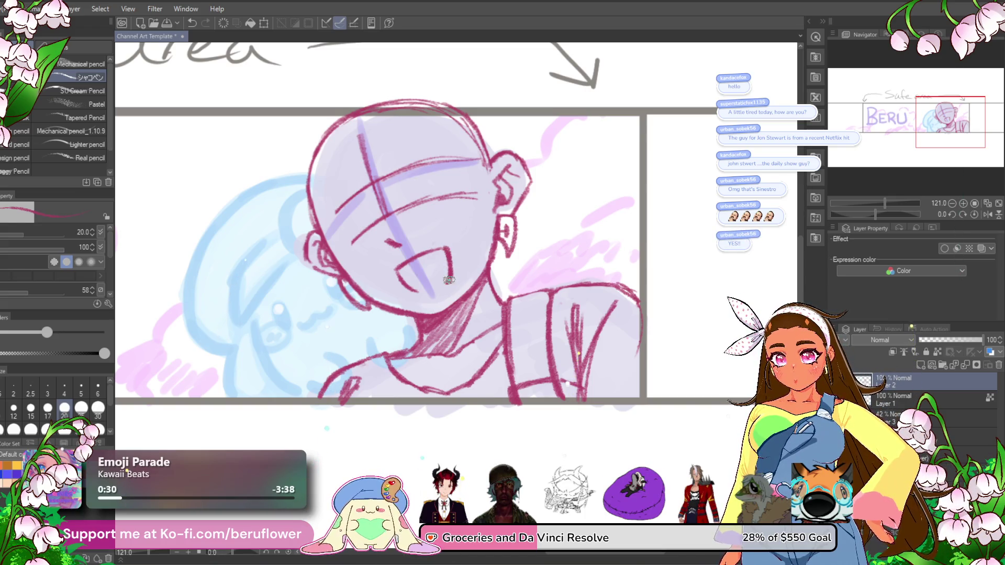
{"action": "scroll", "coordinate": [449, 278], "scroll_direction": "down", "scroll_amount": 3}
{"action": "scroll", "coordinate": [389, 279], "scroll_direction": "up", "scroll_amount": 5}
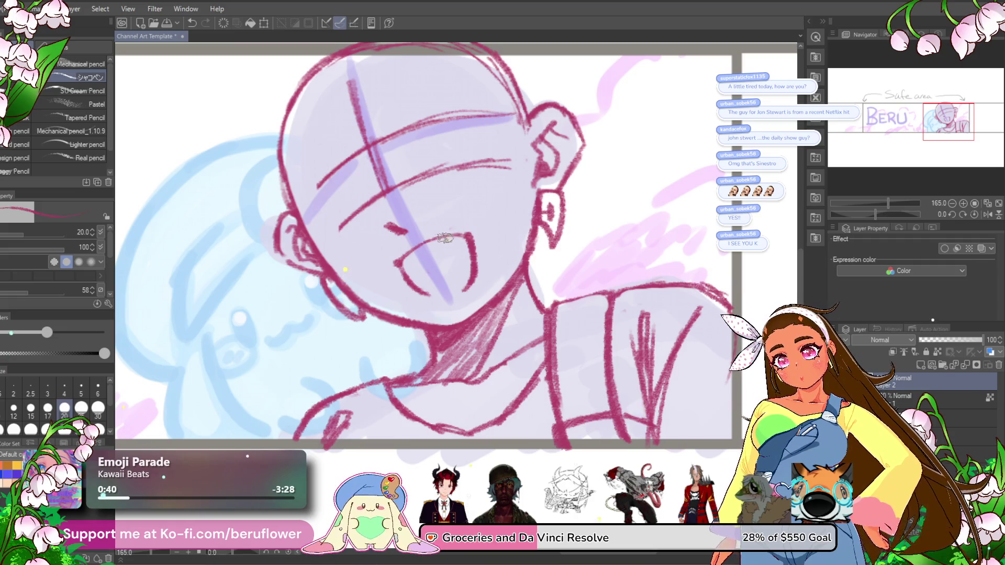
{"action": "left_click_drag", "start_coordinate": [401, 259], "coordinate": [431, 295]}
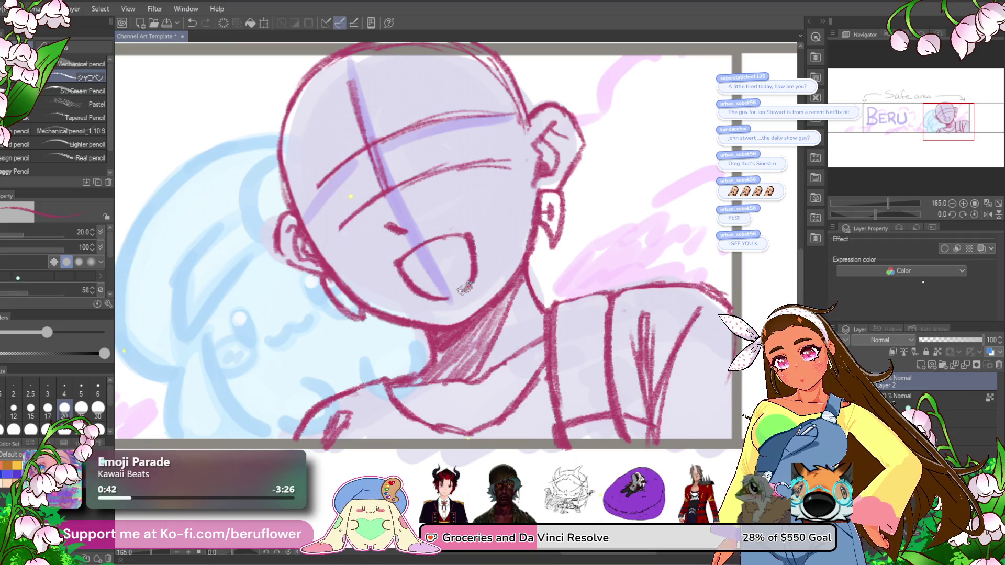
{"action": "scroll", "coordinate": [464, 289], "scroll_direction": "down", "scroll_amount": 5}
{"action": "scroll", "coordinate": [391, 259], "scroll_direction": "up", "scroll_amount": 5}
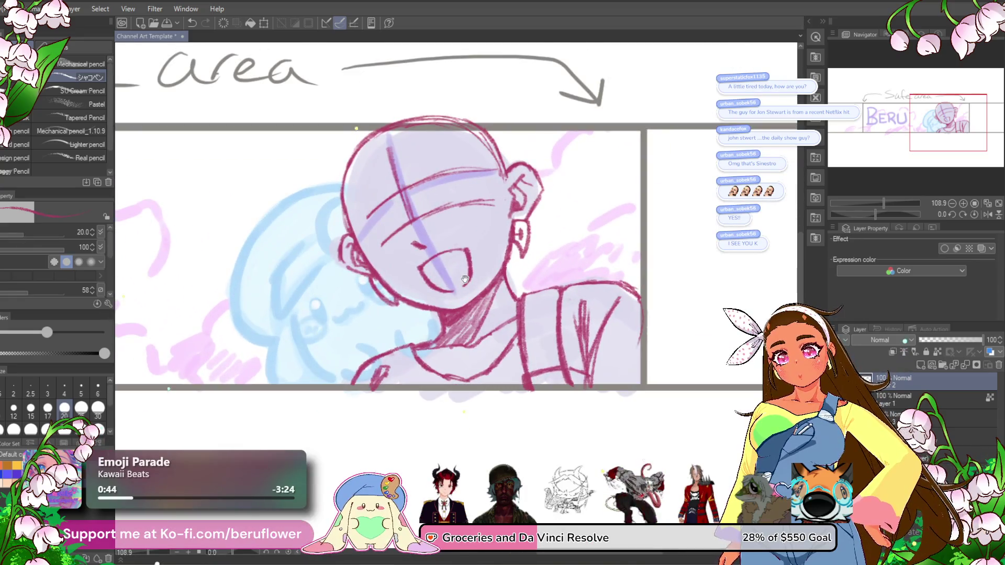
- Draw the upper edge of the open mouth and a line inside it
{"action": "scroll", "coordinate": [391, 259], "scroll_direction": "up", "scroll_amount": 3}
{"action": "left_click_drag", "start_coordinate": [378, 311], "coordinate": [457, 273]}
{"action": "scroll", "coordinate": [457, 273], "scroll_direction": "down", "scroll_amount": 5}
{"action": "scroll", "coordinate": [472, 267], "scroll_direction": "up", "scroll_amount": 4}
{"action": "scroll", "coordinate": [482, 263], "scroll_direction": "down", "scroll_amount": 1}
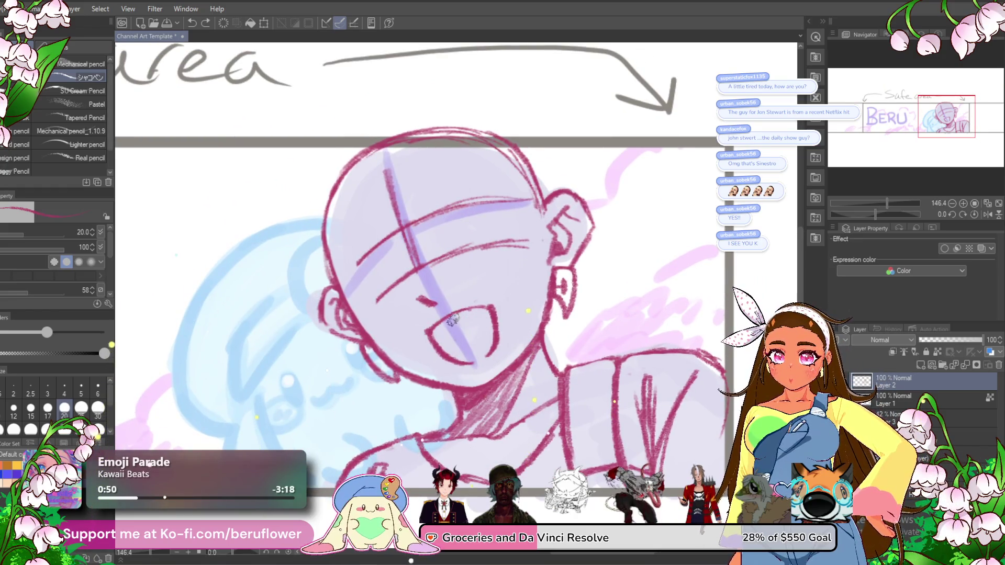
{"action": "left_click_drag", "start_coordinate": [438, 329], "coordinate": [464, 327]}
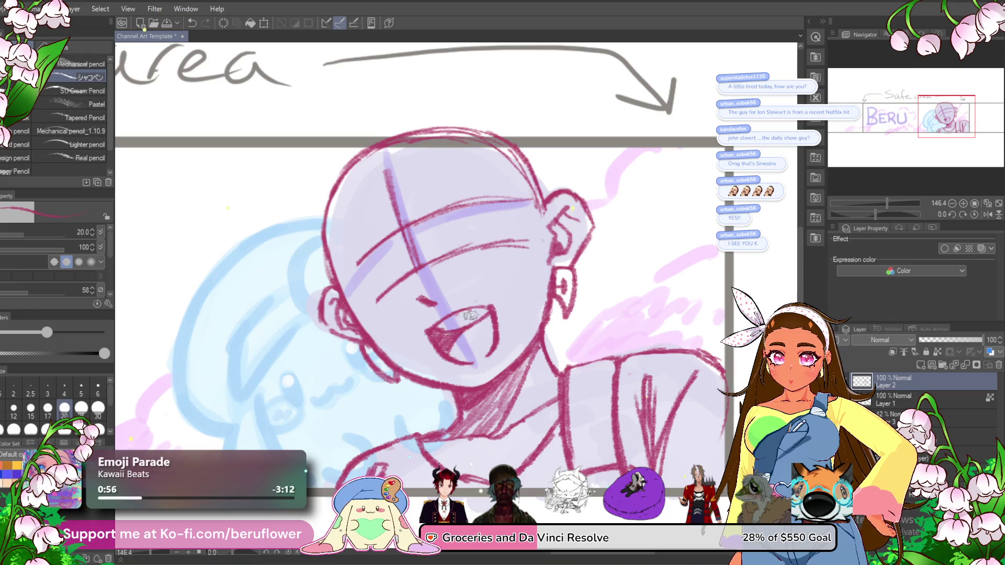
{"action": "scroll", "coordinate": [483, 283], "scroll_direction": "down", "scroll_amount": 5}
{"action": "scroll", "coordinate": [483, 284], "scroll_direction": "up", "scroll_amount": 4}
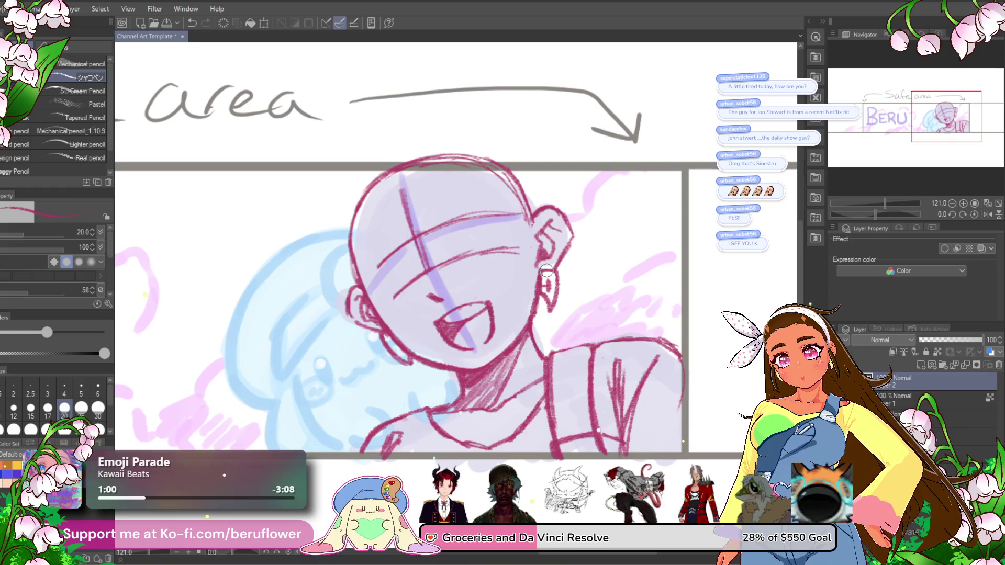
{"action": "scroll", "coordinate": [547, 270], "scroll_direction": "up", "scroll_amount": 3}
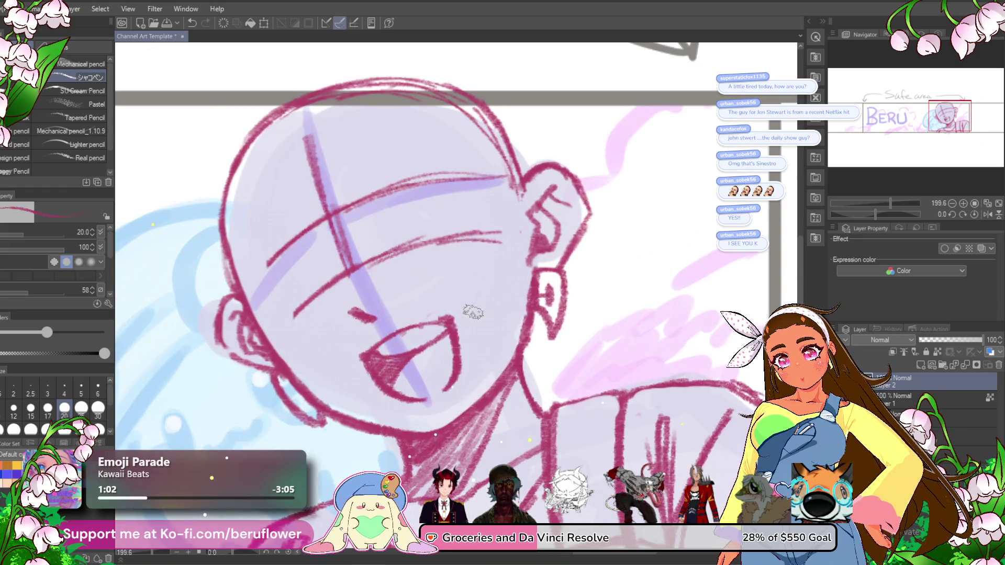
{"action": "scroll", "coordinate": [375, 363], "scroll_direction": "down", "scroll_amount": 4}
{"action": "scroll", "coordinate": [375, 362], "scroll_direction": "up", "scroll_amount": 3}
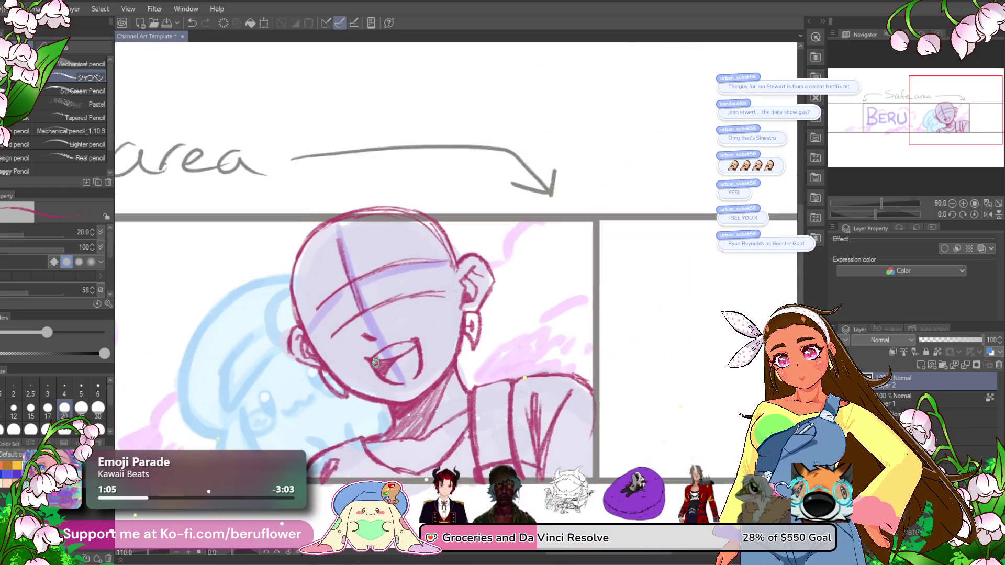
{"action": "left_click_drag", "start_coordinate": [431, 382], "coordinate": [447, 394]}
- Rework the left eye with eyelid strokes, a darkened corner and lashes, undoing misplaced arcs
{"action": "left_click_drag", "start_coordinate": [444, 226], "coordinate": [427, 243]}
{"action": "mouse_move", "coordinate": [449, 209]}
{"action": "left_mouse_down"}
{"action": "mouse_move", "coordinate": [424, 238]}
{"action": "mouse_move", "coordinate": [477, 216]}
{"action": "mouse_move", "coordinate": [495, 231]}
{"action": "mouse_move", "coordinate": [434, 238]}
{"action": "mouse_move", "coordinate": [518, 216]}
{"action": "mouse_move", "coordinate": [498, 233]}
{"action": "left_mouse_up"}
{"action": "key", "text": "ctrl+z"}
{"action": "key", "text": "ctrl+z"}
{"action": "mouse_move", "coordinate": [432, 248]}
{"action": "left_mouse_down"}
{"action": "mouse_move", "coordinate": [474, 222]}
{"action": "mouse_move", "coordinate": [493, 226]}
{"action": "left_mouse_up"}
{"action": "key", "text": "ctrl+z"}
{"action": "key", "text": "ctrl+z"}
{"action": "left_click_drag", "start_coordinate": [390, 270], "coordinate": [338, 314]}
{"action": "key", "text": "ctrl+z"}
{"action": "mouse_move", "coordinate": [377, 268]}
{"action": "left_mouse_down"}
{"action": "mouse_move", "coordinate": [336, 310]}
{"action": "mouse_move", "coordinate": [365, 271]}
{"action": "left_mouse_up"}
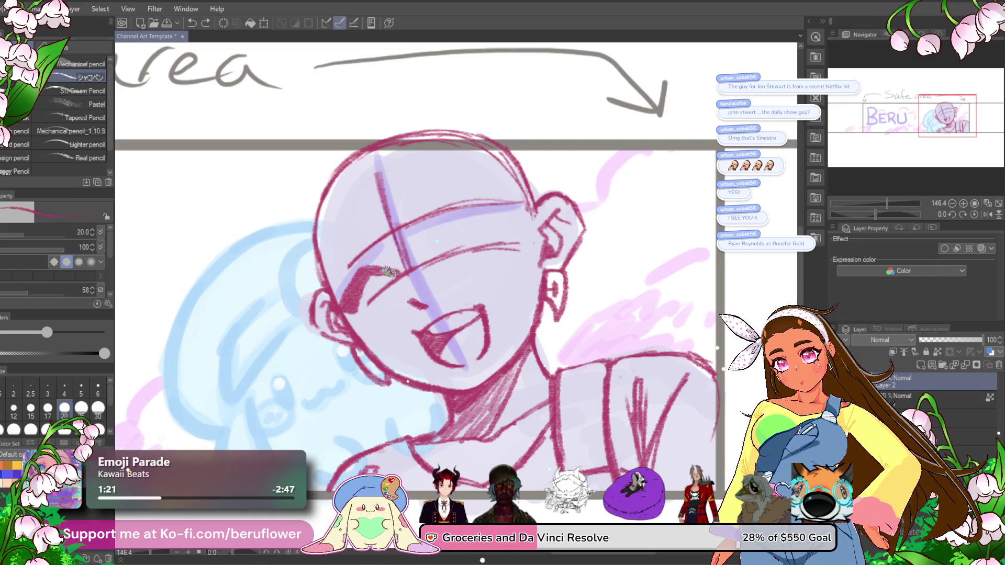
{"action": "mouse_move", "coordinate": [335, 306]}
{"action": "left_mouse_down"}
{"action": "mouse_move", "coordinate": [328, 311]}
{"action": "mouse_move", "coordinate": [346, 306]}
{"action": "left_mouse_up"}
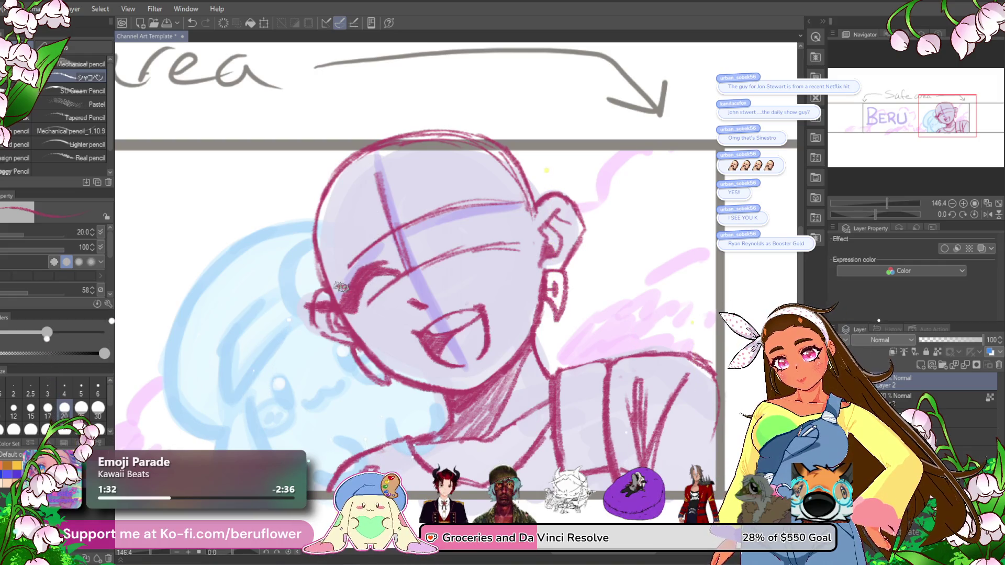
{"action": "left_click_drag", "start_coordinate": [337, 298], "coordinate": [355, 289]}
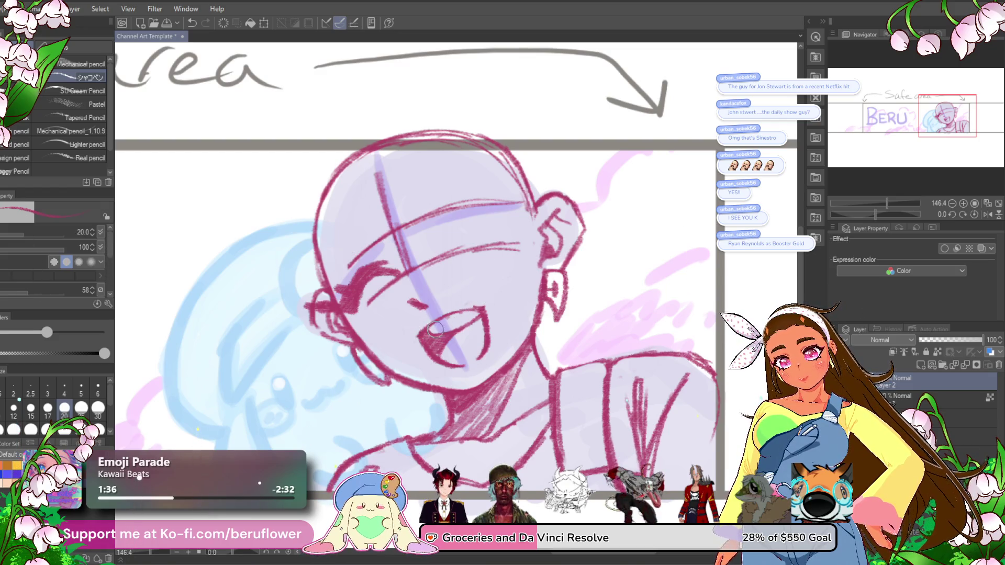
- Hatch dark pencil shading inside the open mouth and add a short stroke near the left eyebrow
{"action": "mouse_move", "coordinate": [469, 318]}
{"action": "left_mouse_down"}
{"action": "mouse_move", "coordinate": [422, 343]}
{"action": "mouse_move", "coordinate": [489, 292]}
{"action": "mouse_move", "coordinate": [489, 356]}
{"action": "left_mouse_up"}
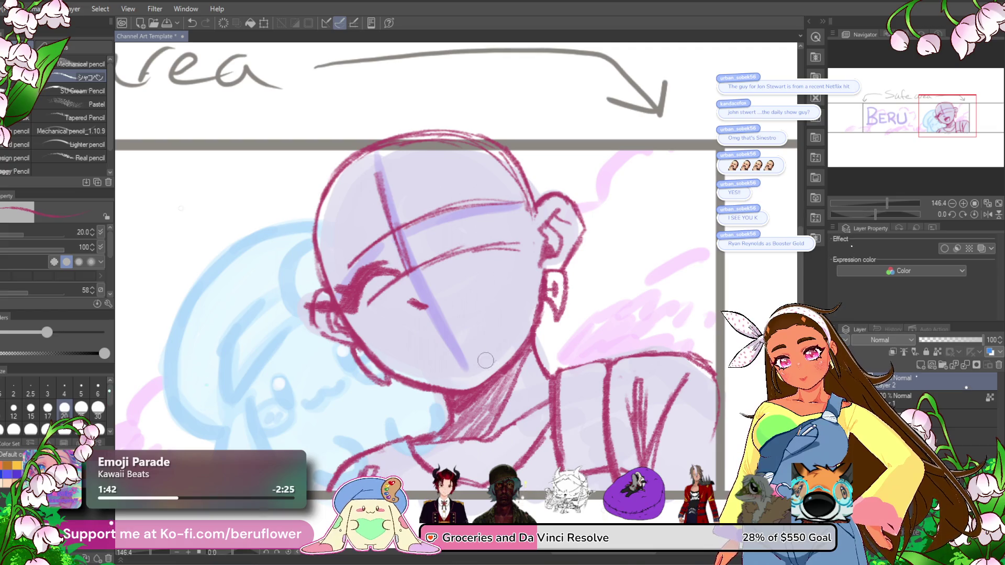
{"action": "mouse_move", "coordinate": [425, 298]}
{"action": "left_mouse_down"}
{"action": "mouse_move", "coordinate": [407, 281]}
{"action": "mouse_move", "coordinate": [419, 308]}
{"action": "mouse_move", "coordinate": [490, 287]}
{"action": "mouse_move", "coordinate": [487, 369]}
{"action": "mouse_move", "coordinate": [462, 365]}
{"action": "left_mouse_up"}
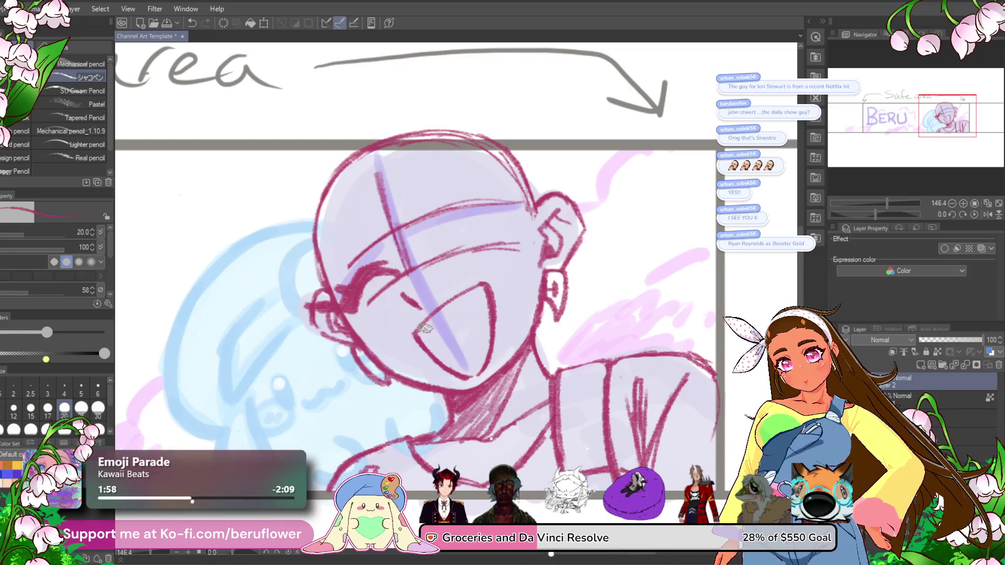
{"action": "mouse_move", "coordinate": [443, 320]}
{"action": "left_mouse_down"}
{"action": "mouse_move", "coordinate": [438, 355]}
{"action": "mouse_move", "coordinate": [422, 337]}
{"action": "mouse_move", "coordinate": [456, 359]}
{"action": "left_mouse_up"}
{"action": "mouse_move", "coordinate": [455, 315]}
{"action": "left_mouse_down"}
{"action": "mouse_move", "coordinate": [435, 333]}
{"action": "mouse_move", "coordinate": [441, 356]}
{"action": "left_mouse_up"}
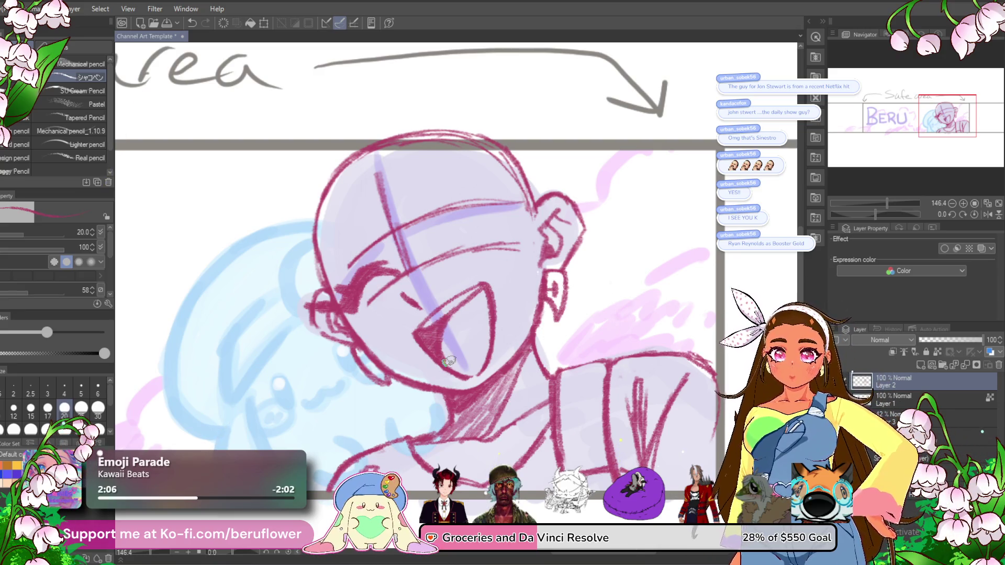
{"action": "left_click_drag", "start_coordinate": [450, 314], "coordinate": [443, 334]}
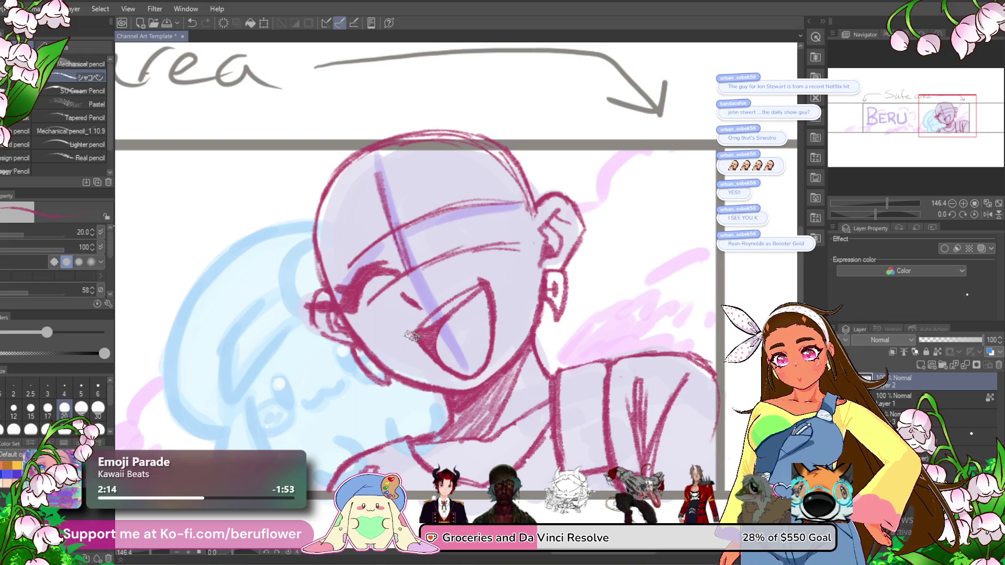
{"action": "mouse_move", "coordinate": [427, 235]}
{"action": "left_mouse_down"}
{"action": "mouse_move", "coordinate": [456, 202]}
{"action": "mouse_move", "coordinate": [511, 214]}
{"action": "mouse_move", "coordinate": [427, 214]}
{"action": "mouse_move", "coordinate": [434, 210]}
{"action": "left_mouse_up"}
- Darken the right eyebrow and lower eyelid, and erase stray lines between the eyes and on the forehead
{"action": "left_click_drag", "start_coordinate": [504, 211], "coordinate": [462, 204]}
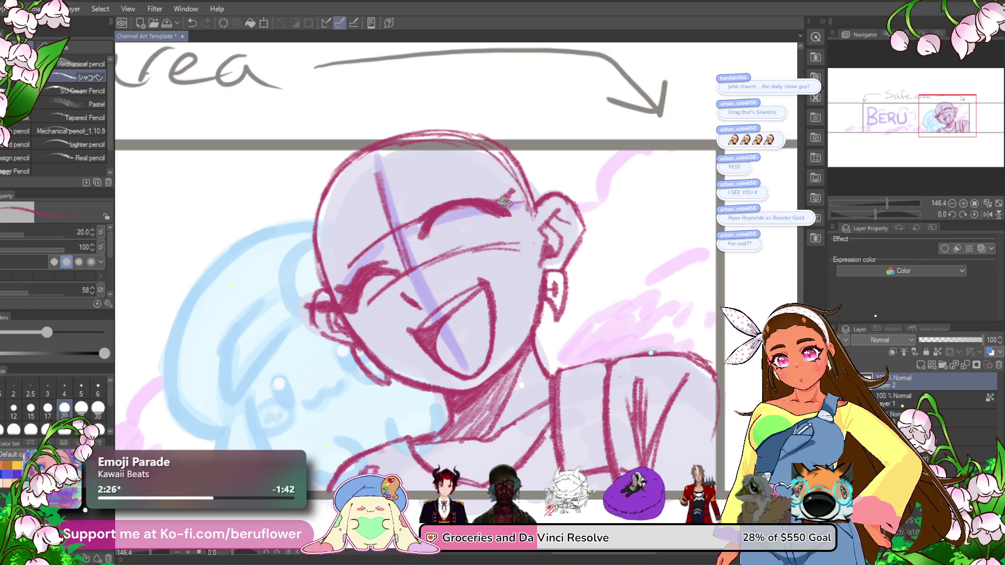
{"action": "left_click_drag", "start_coordinate": [507, 204], "coordinate": [500, 234]}
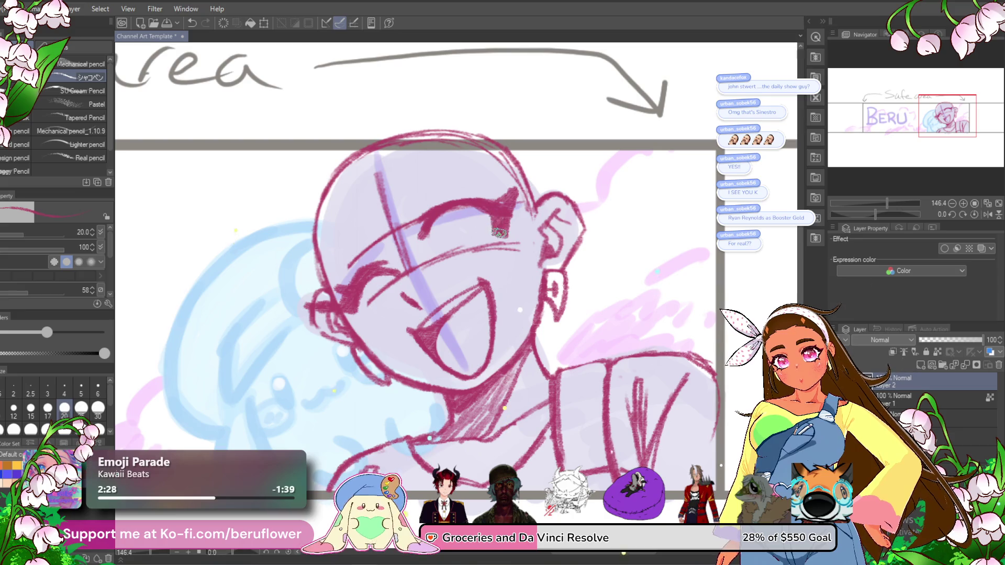
{"action": "mouse_move", "coordinate": [469, 205]}
{"action": "left_mouse_down"}
{"action": "mouse_move", "coordinate": [460, 207]}
{"action": "mouse_move", "coordinate": [506, 200]}
{"action": "left_mouse_up"}
{"action": "mouse_move", "coordinate": [458, 257]}
{"action": "left_mouse_down"}
{"action": "mouse_move", "coordinate": [448, 261]}
{"action": "mouse_move", "coordinate": [529, 243]}
{"action": "left_mouse_up"}
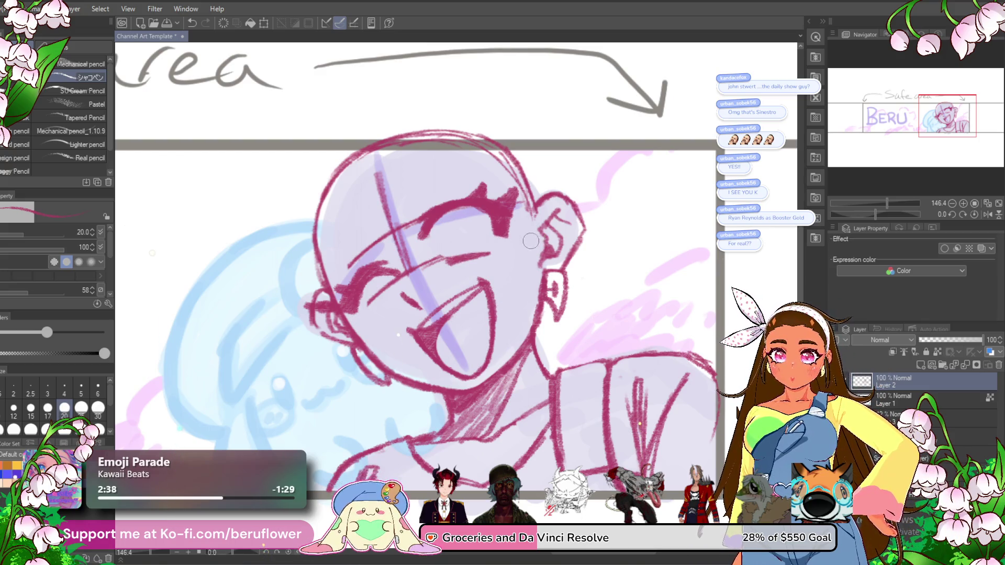
{"action": "mouse_move", "coordinate": [443, 253]}
{"action": "left_mouse_down"}
{"action": "mouse_move", "coordinate": [366, 309]}
{"action": "mouse_move", "coordinate": [411, 251]}
{"action": "mouse_move", "coordinate": [406, 264]}
{"action": "left_mouse_up"}
{"action": "left_click_drag", "start_coordinate": [406, 226], "coordinate": [345, 269]}
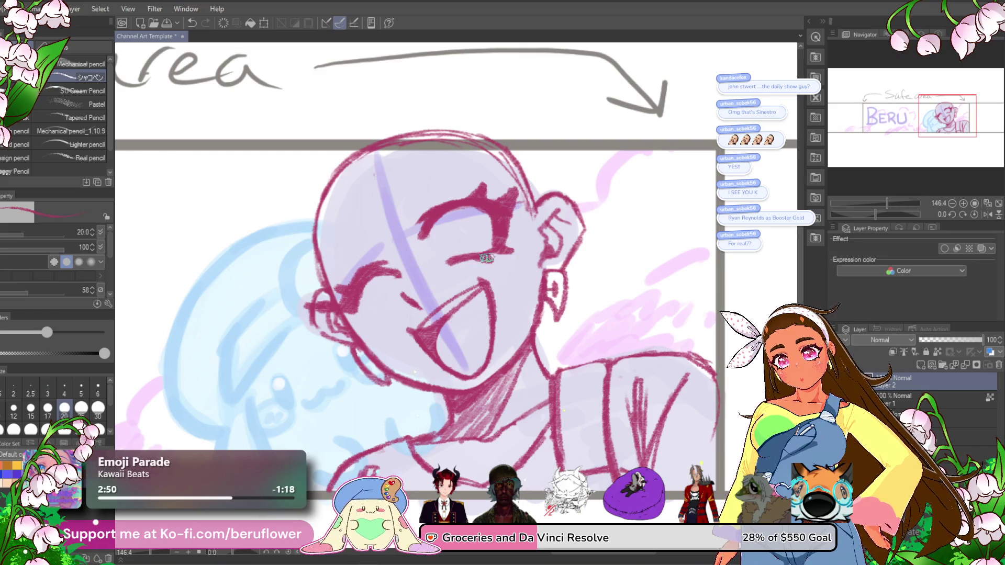
- Draw an open eye with a thick upper lid, eyebrow arc and shaded iris, and darken the winking lashes
{"action": "mouse_move", "coordinate": [459, 257]}
{"action": "left_mouse_down"}
{"action": "mouse_move", "coordinate": [443, 228]}
{"action": "mouse_move", "coordinate": [487, 217]}
{"action": "mouse_move", "coordinate": [495, 241]}
{"action": "mouse_move", "coordinate": [460, 259]}
{"action": "left_mouse_up"}
{"action": "mouse_move", "coordinate": [460, 209]}
{"action": "left_mouse_down"}
{"action": "mouse_move", "coordinate": [452, 193]}
{"action": "mouse_move", "coordinate": [499, 203]}
{"action": "left_mouse_up"}
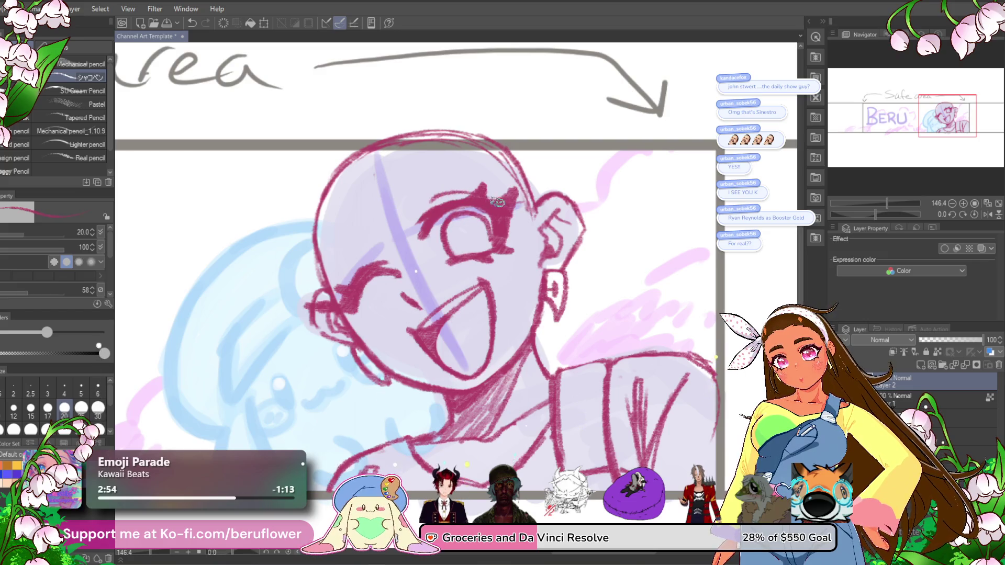
{"action": "mouse_move", "coordinate": [407, 185]}
{"action": "left_mouse_down"}
{"action": "mouse_move", "coordinate": [481, 173]}
{"action": "mouse_move", "coordinate": [411, 182]}
{"action": "mouse_move", "coordinate": [459, 164]}
{"action": "left_mouse_up"}
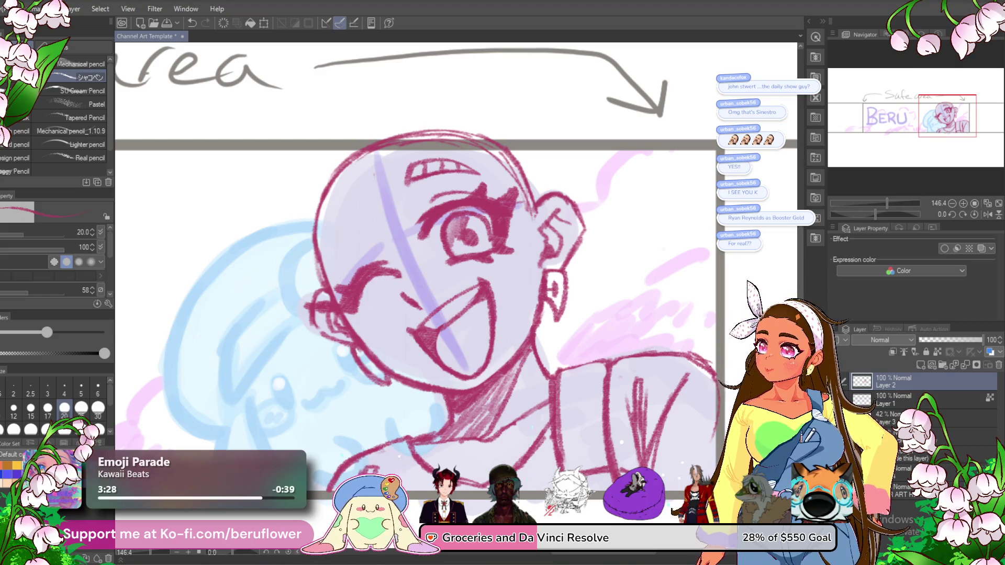
{"action": "mouse_move", "coordinate": [467, 226]}
{"action": "left_mouse_down"}
{"action": "mouse_move", "coordinate": [450, 222]}
{"action": "mouse_move", "coordinate": [486, 234]}
{"action": "left_mouse_up"}
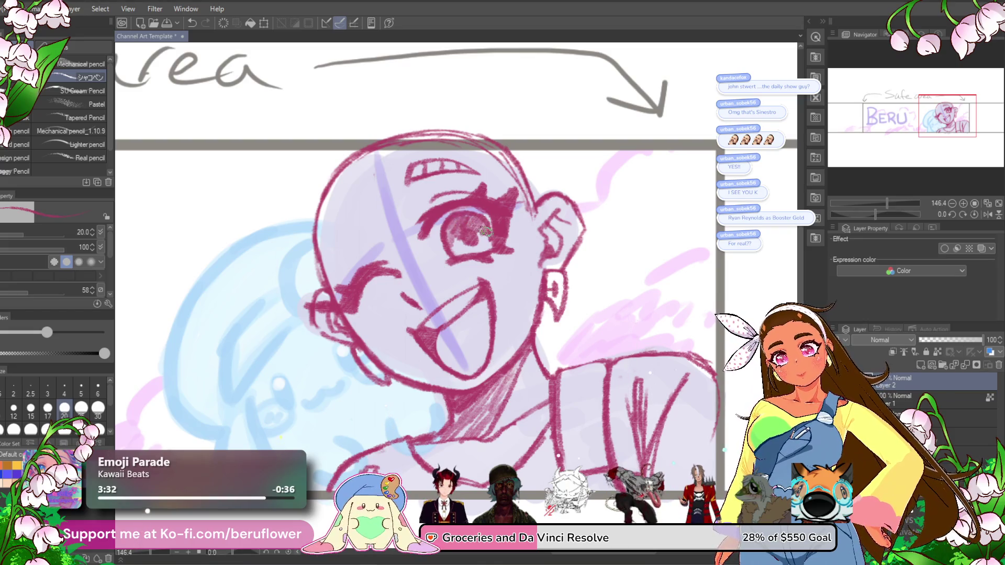
{"action": "left_click_drag", "start_coordinate": [479, 198], "coordinate": [424, 215]}
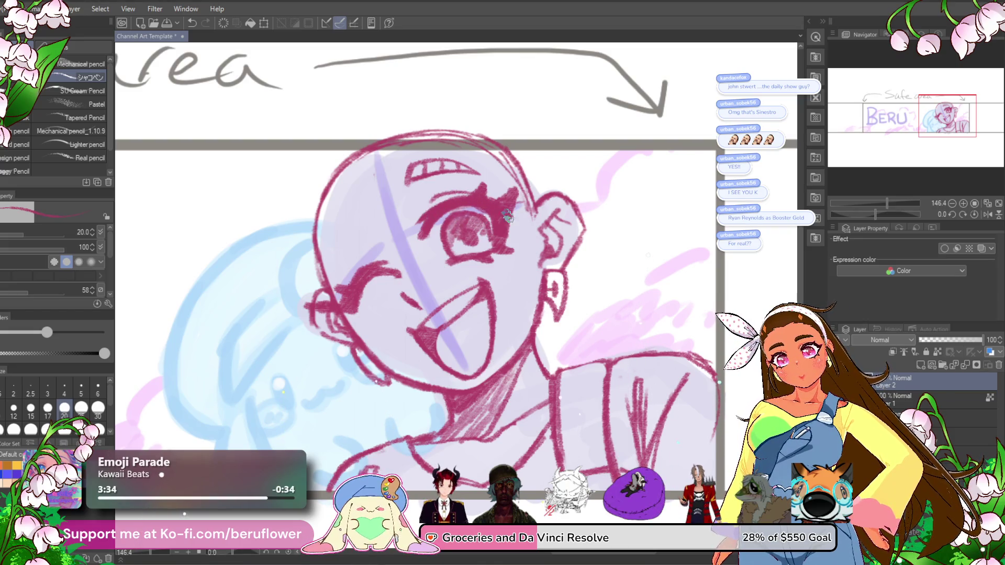
{"action": "left_click_drag", "start_coordinate": [343, 287], "coordinate": [379, 265]}
- Trace the left head outline darker and add strokes across the forehead
{"action": "mouse_move", "coordinate": [349, 200]}
{"action": "left_mouse_down"}
{"action": "mouse_move", "coordinate": [361, 206]}
{"action": "mouse_move", "coordinate": [327, 262]}
{"action": "left_mouse_up"}
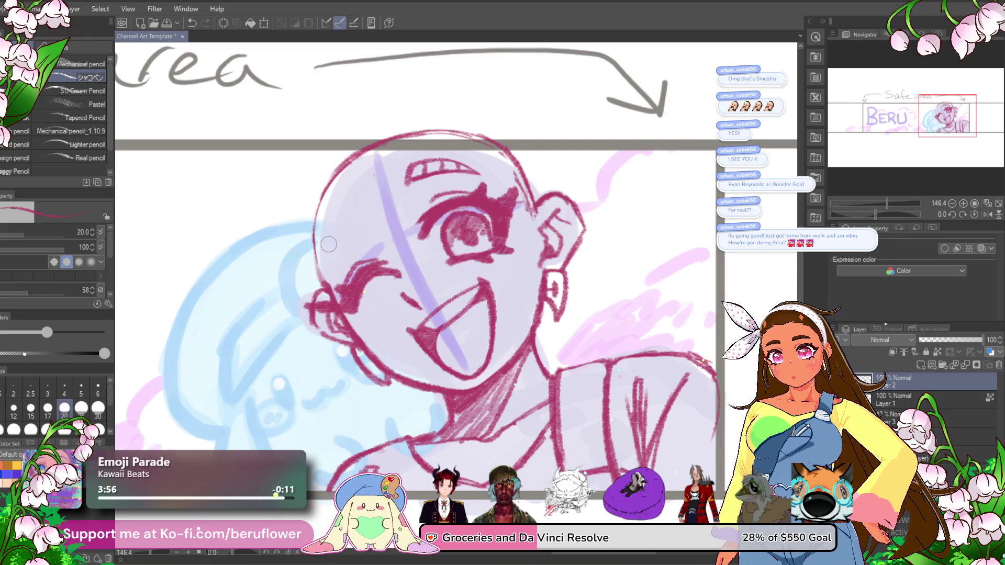
{"action": "mouse_move", "coordinate": [357, 153]}
{"action": "left_mouse_down"}
{"action": "mouse_move", "coordinate": [321, 183]}
{"action": "mouse_move", "coordinate": [309, 244]}
{"action": "mouse_move", "coordinate": [328, 299]}
{"action": "left_mouse_up"}
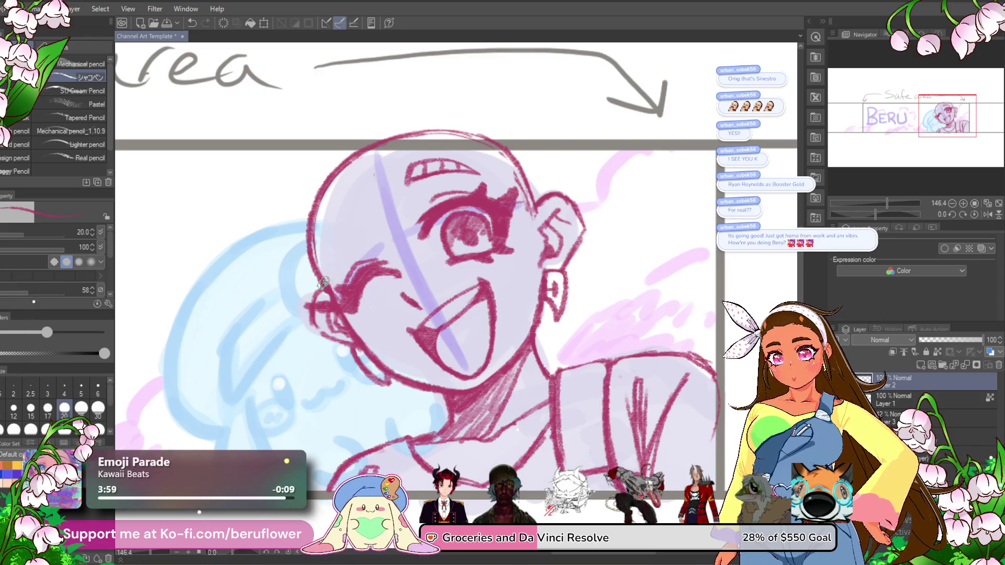
{"action": "left_click_drag", "start_coordinate": [361, 213], "coordinate": [321, 264]}
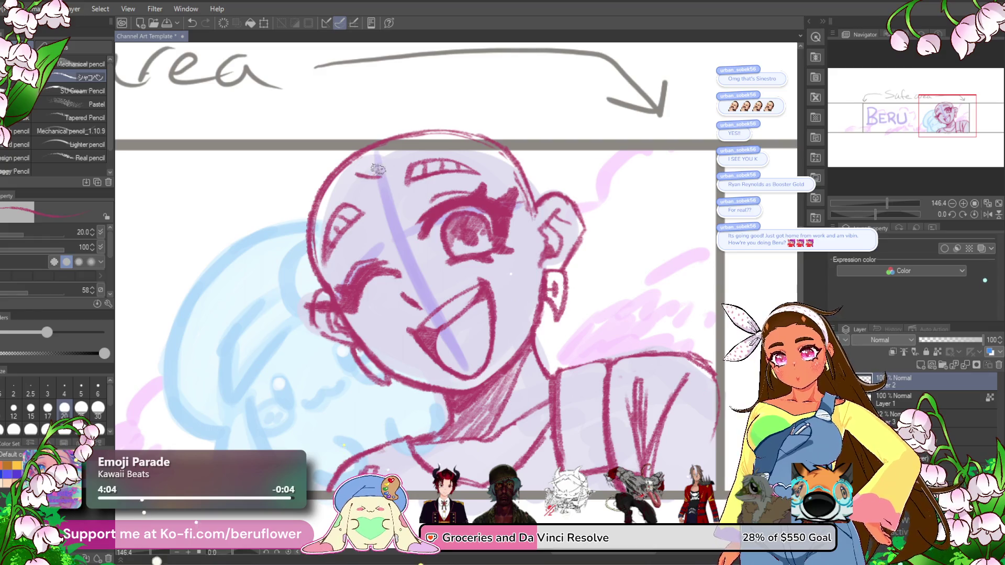
{"action": "mouse_move", "coordinate": [372, 177]}
{"action": "left_mouse_down"}
{"action": "mouse_move", "coordinate": [419, 146]}
{"action": "mouse_move", "coordinate": [327, 198]}
{"action": "mouse_move", "coordinate": [311, 235]}
{"action": "mouse_move", "coordinate": [321, 266]}
{"action": "left_mouse_up"}
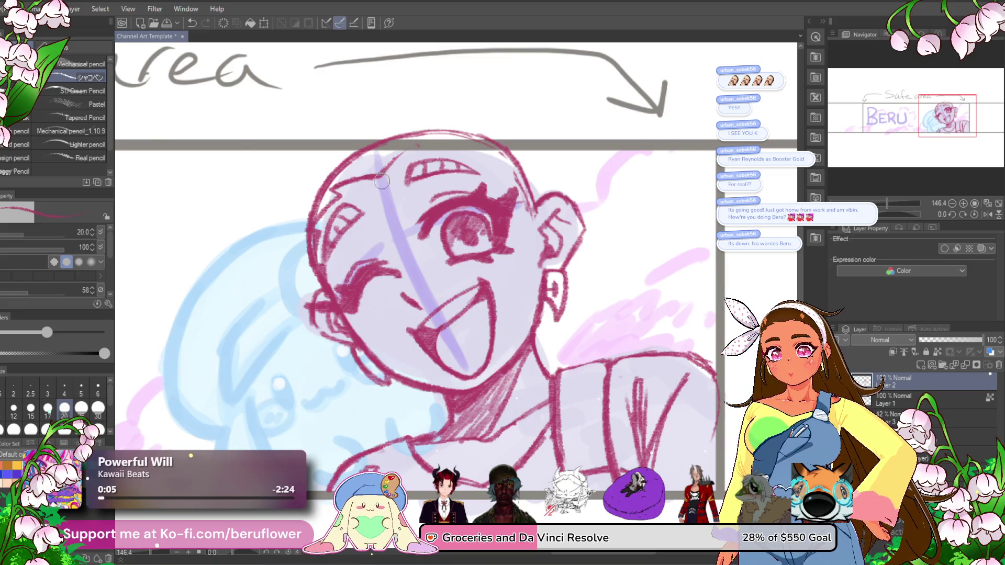
- Sketch hair strokes along the head top and strands down the left side of the face
{"action": "mouse_move", "coordinate": [374, 180]}
{"action": "left_mouse_down"}
{"action": "mouse_move", "coordinate": [445, 135]}
{"action": "mouse_move", "coordinate": [479, 143]}
{"action": "mouse_move", "coordinate": [530, 210]}
{"action": "left_mouse_up"}
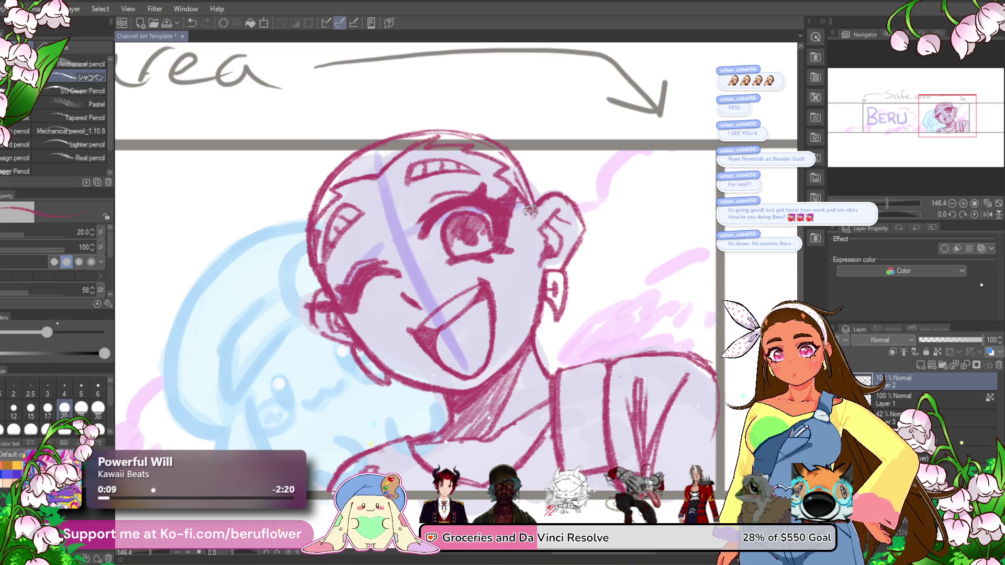
{"action": "left_click_drag", "start_coordinate": [345, 316], "coordinate": [366, 416]}
{"action": "mouse_move", "coordinate": [335, 359]}
{"action": "left_mouse_down"}
{"action": "mouse_move", "coordinate": [364, 417]}
{"action": "mouse_move", "coordinate": [348, 419]}
{"action": "mouse_move", "coordinate": [330, 341]}
{"action": "mouse_move", "coordinate": [335, 314]}
{"action": "mouse_move", "coordinate": [333, 391]}
{"action": "left_mouse_up"}
{"action": "left_click_drag", "start_coordinate": [327, 340], "coordinate": [359, 419]}
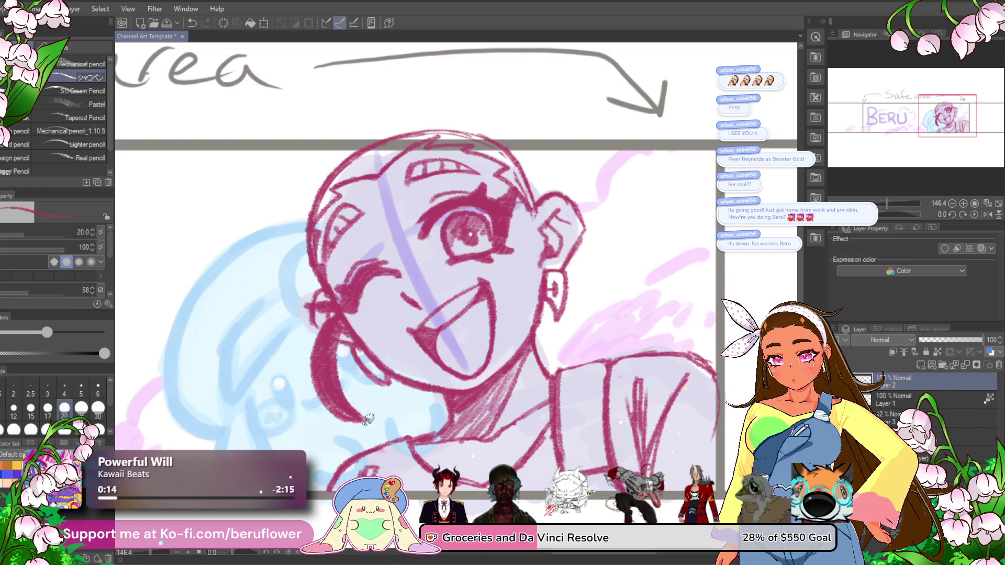
- Restroke the right cheek and jaw line darker
{"action": "mouse_move", "coordinate": [534, 215]}
{"action": "left_mouse_down"}
{"action": "mouse_move", "coordinate": [524, 319]}
{"action": "mouse_move", "coordinate": [563, 341]}
{"action": "mouse_move", "coordinate": [526, 246]}
{"action": "mouse_move", "coordinate": [534, 214]}
{"action": "mouse_move", "coordinate": [534, 313]}
{"action": "mouse_move", "coordinate": [531, 297]}
{"action": "mouse_move", "coordinate": [581, 351]}
{"action": "left_mouse_up"}
{"action": "mouse_move", "coordinate": [544, 312]}
{"action": "left_mouse_down"}
{"action": "mouse_move", "coordinate": [580, 350]}
{"action": "mouse_move", "coordinate": [547, 329]}
{"action": "left_mouse_up"}
{"action": "mouse_move", "coordinate": [541, 219]}
{"action": "left_mouse_down"}
{"action": "mouse_move", "coordinate": [544, 309]}
{"action": "mouse_move", "coordinate": [571, 341]}
{"action": "left_mouse_up"}
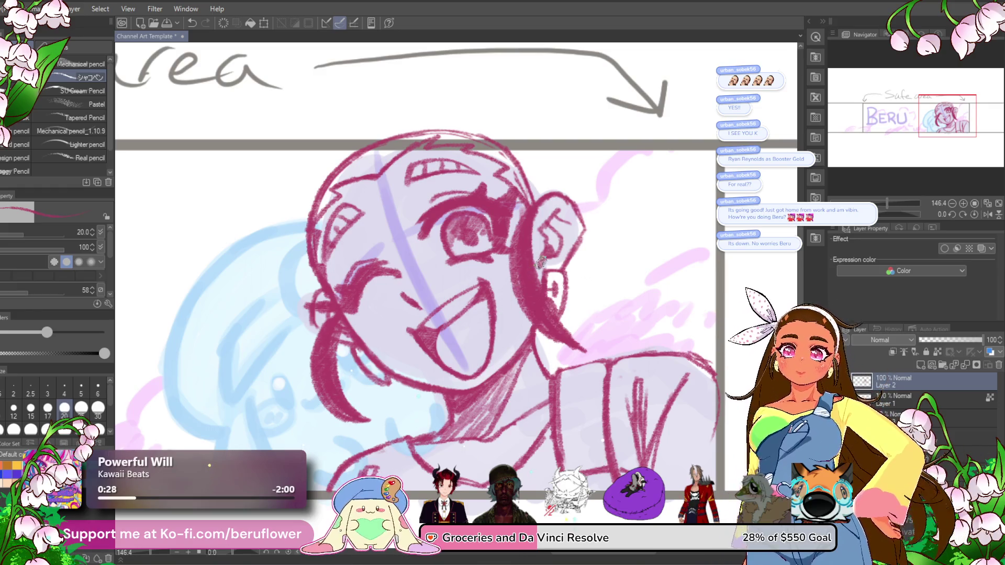
{"action": "scroll", "coordinate": [498, 294], "scroll_direction": "down", "scroll_amount": 1}
{"action": "scroll", "coordinate": [498, 294], "scroll_direction": "down", "scroll_amount": 2}
{"action": "scroll", "coordinate": [472, 309], "scroll_direction": "up", "scroll_amount": 2}
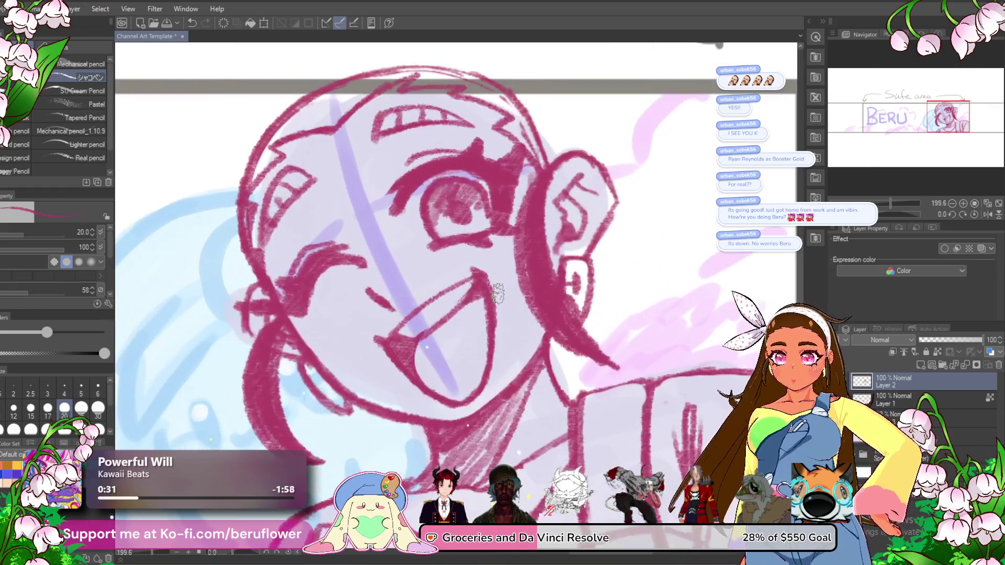
{"action": "scroll", "coordinate": [445, 320], "scroll_direction": "down", "scroll_amount": 1}
{"action": "scroll", "coordinate": [404, 339], "scroll_direction": "down", "scroll_amount": 1}
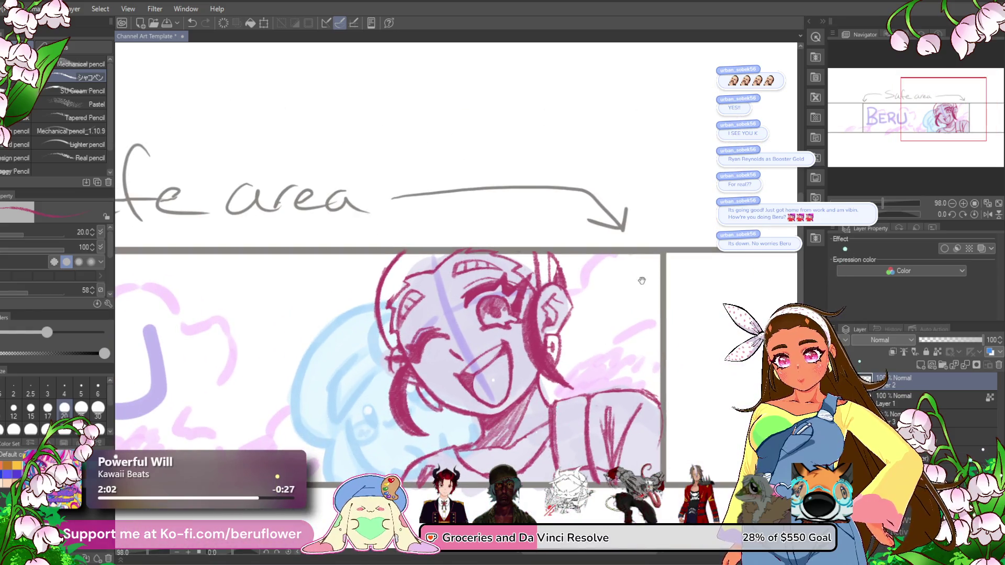
{"action": "scroll", "coordinate": [558, 184], "scroll_direction": "down", "scroll_amount": 2}
{"action": "scroll", "coordinate": [471, 236], "scroll_direction": "up", "scroll_amount": 1}
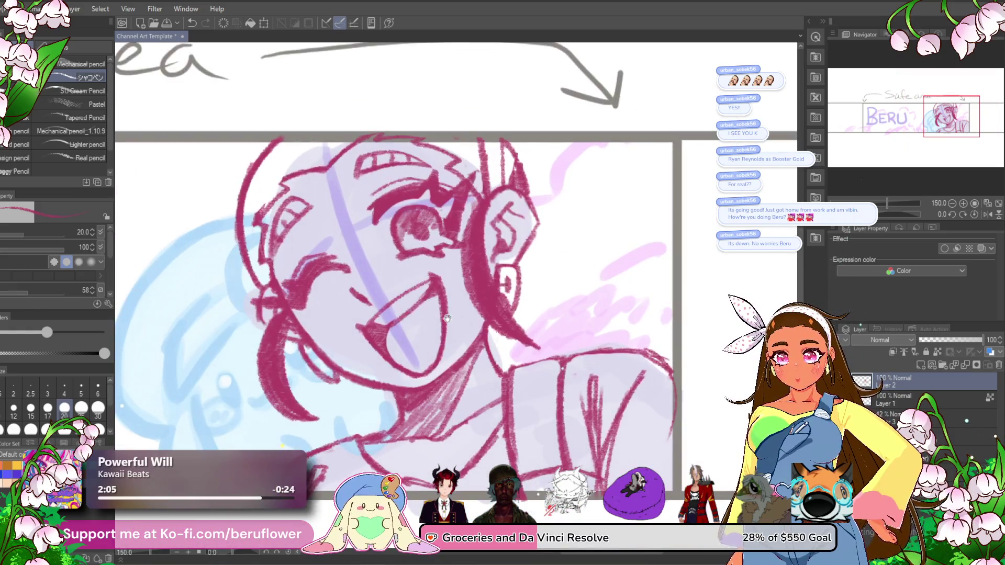
{"action": "scroll", "coordinate": [445, 262], "scroll_direction": "up", "scroll_amount": 1}
{"action": "scroll", "coordinate": [419, 288], "scroll_direction": "up", "scroll_amount": 1}
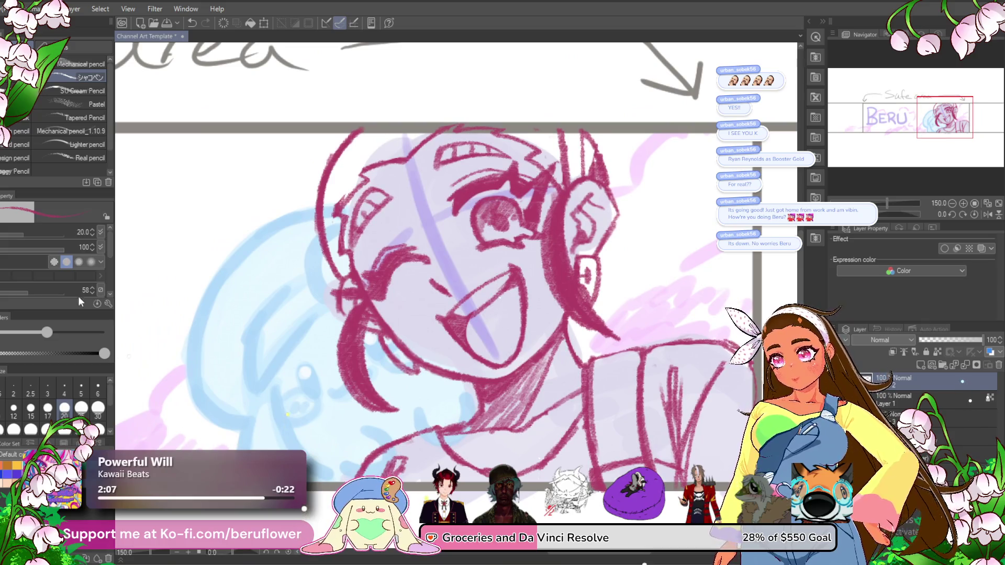
{"action": "key", "text": "m"}
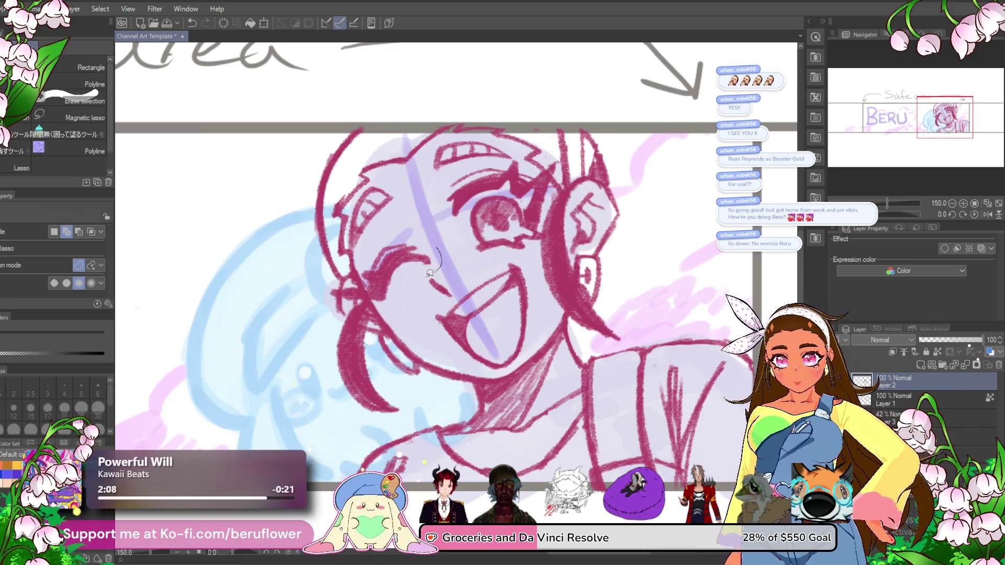
- Lasso the winking eye and reposition it with a Ctrl+T transform
{"action": "mouse_move", "coordinate": [358, 297]}
{"action": "left_mouse_down"}
{"action": "mouse_move", "coordinate": [339, 293]}
{"action": "mouse_move", "coordinate": [361, 283]}
{"action": "mouse_move", "coordinate": [366, 248]}
{"action": "mouse_move", "coordinate": [427, 233]}
{"action": "left_mouse_up"}
{"action": "key", "text": "ctrl+t"}
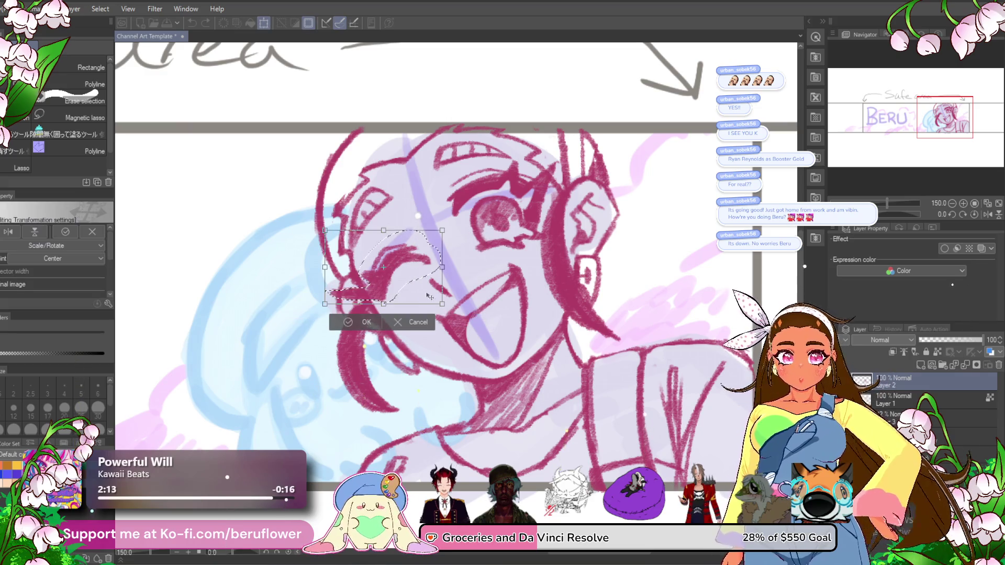
{"action": "left_click_drag", "start_coordinate": [366, 273], "coordinate": [350, 286]}
{"action": "left_click", "coordinate": [365, 327]}
{"action": "left_click_drag", "start_coordinate": [577, 289], "coordinate": [555, 289]}
{"action": "key", "text": "ctrl+t"}
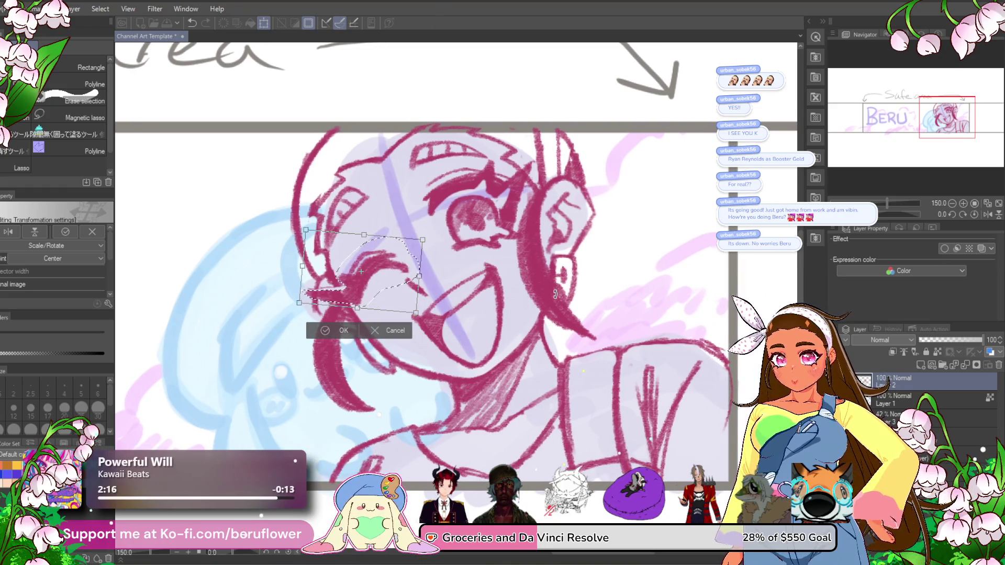
{"action": "key", "text": "Return"}
- Lasso the mouth, then squash and skew it with a Ctrl+T transform
{"action": "left_click_drag", "start_coordinate": [412, 307], "coordinate": [436, 294]}
{"action": "mouse_move", "coordinate": [495, 252]}
{"action": "left_mouse_down"}
{"action": "mouse_move", "coordinate": [511, 296]}
{"action": "mouse_move", "coordinate": [493, 361]}
{"action": "left_mouse_up"}
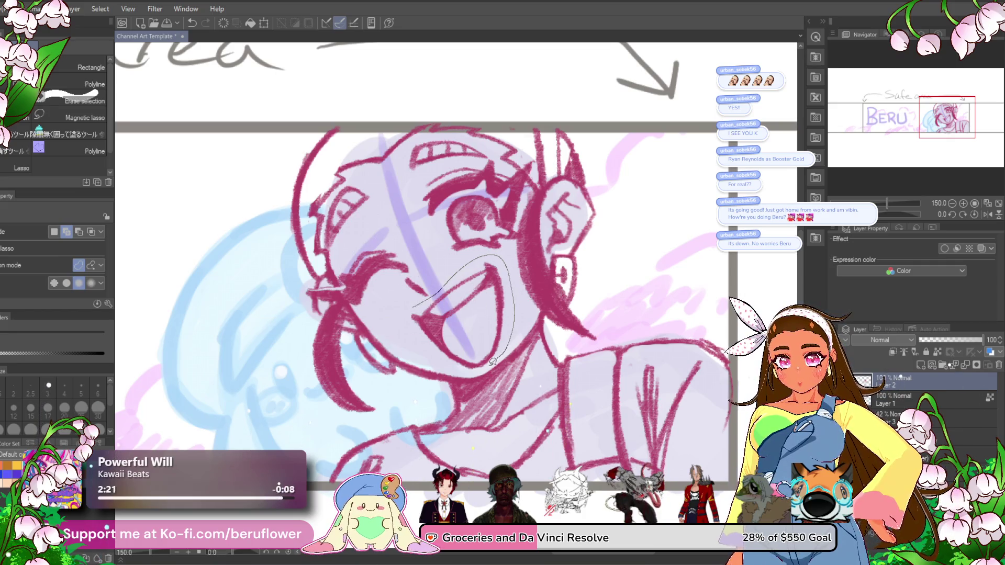
{"action": "left_click_drag", "start_coordinate": [418, 339], "coordinate": [413, 312]}
{"action": "key", "text": "ctrl+t"}
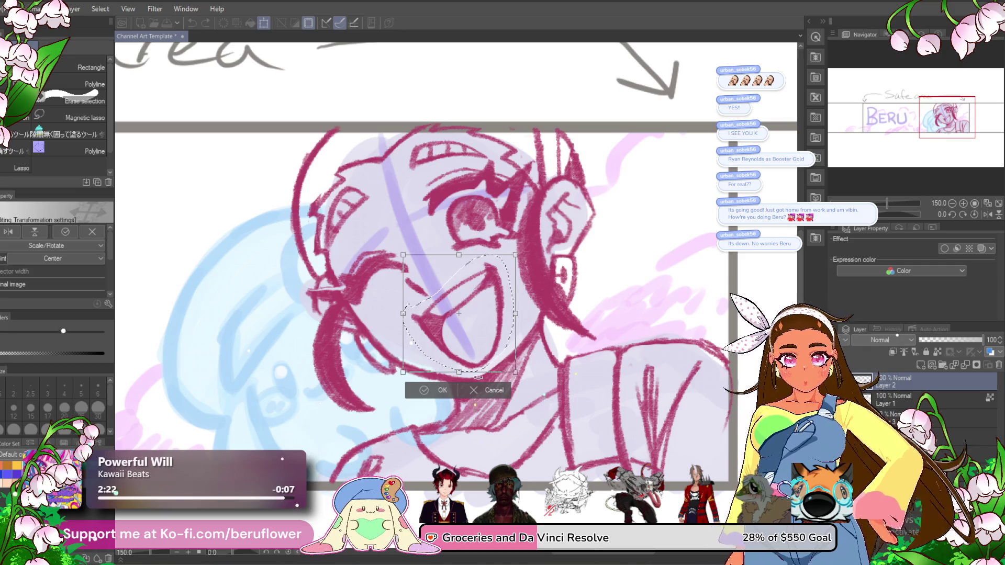
{"action": "left_click_drag", "start_coordinate": [473, 365], "coordinate": [465, 363]}
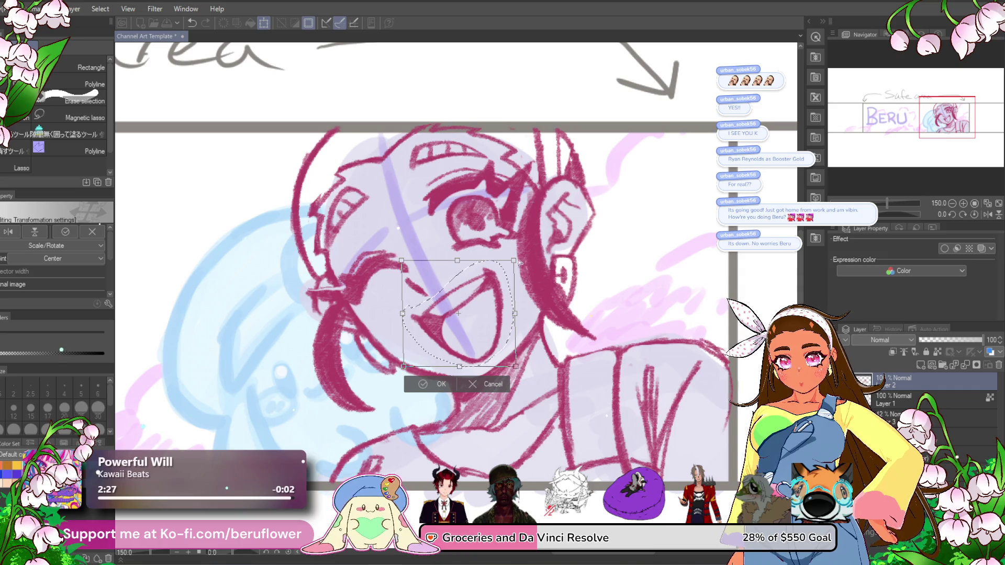
{"action": "left_click_drag", "start_coordinate": [517, 264], "coordinate": [527, 260]}
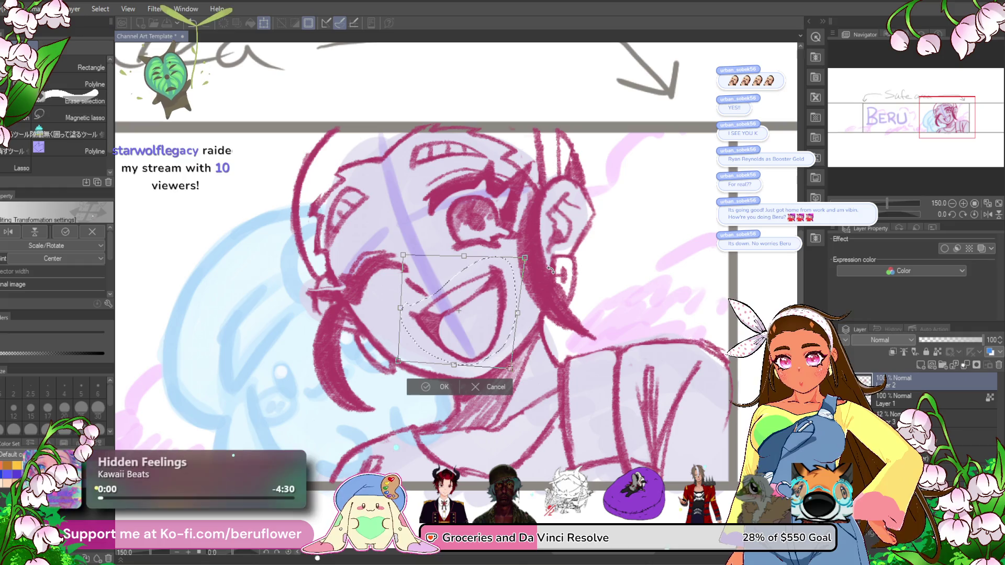
{"action": "key", "text": "Return"}
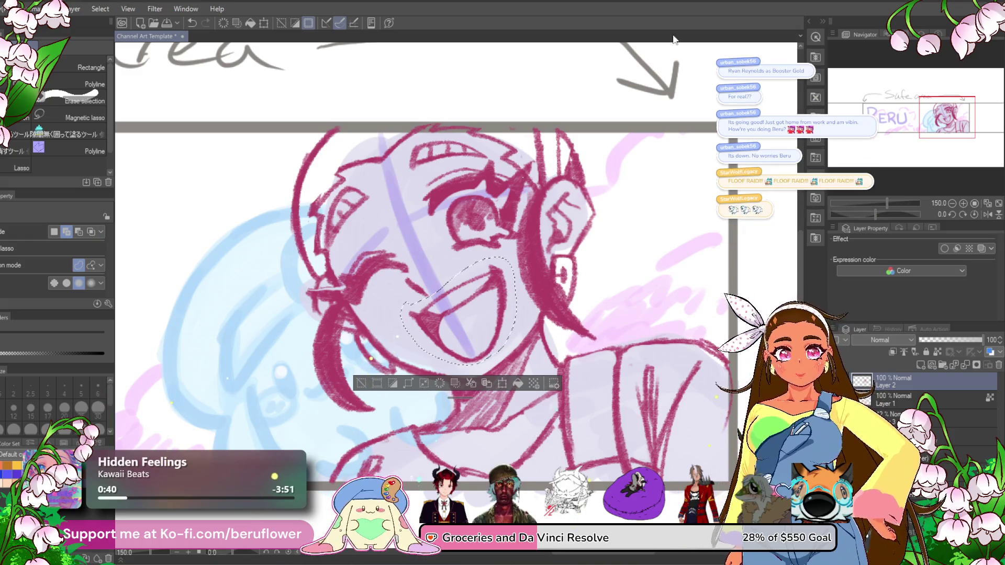
{"action": "scroll", "coordinate": [445, 198], "scroll_direction": "down", "scroll_amount": 1}
{"action": "scroll", "coordinate": [442, 198], "scroll_direction": "up", "scroll_amount": 1}
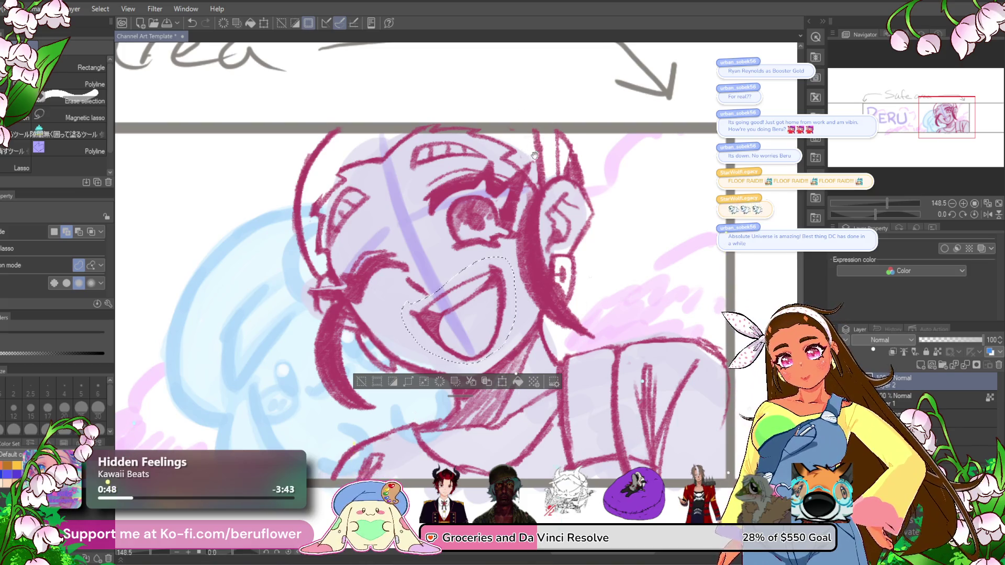
{"action": "left_click_drag", "start_coordinate": [533, 155], "coordinate": [557, 157]}
- Clear the mouth selection, return to the pencil, and draw the left hair-edge line
{"action": "key", "text": "p"}
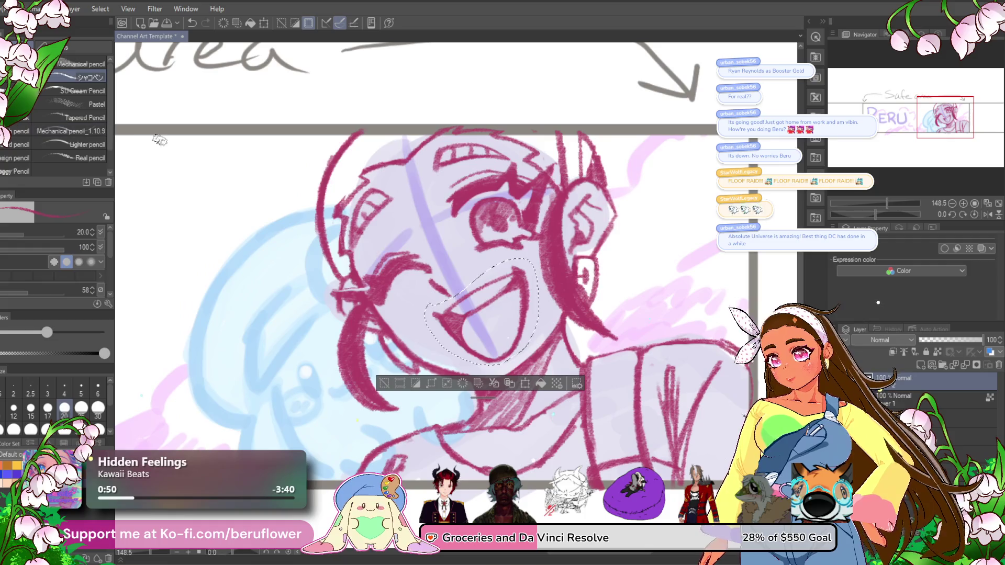
{"action": "key", "text": "ctrl+d"}
{"action": "mouse_move", "coordinate": [351, 135]}
{"action": "left_mouse_down"}
{"action": "mouse_move", "coordinate": [367, 135]}
{"action": "mouse_move", "coordinate": [324, 233]}
{"action": "left_mouse_up"}
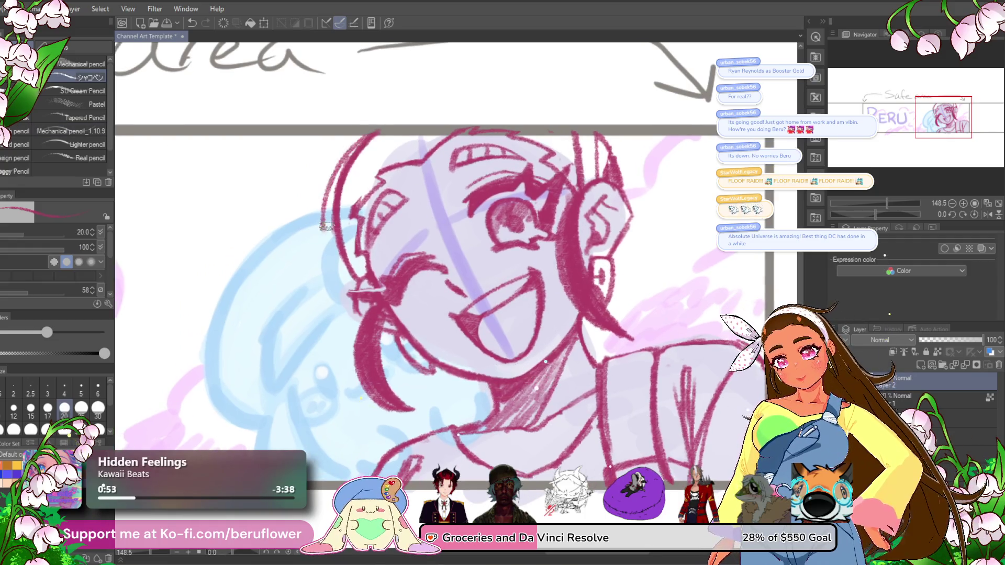
{"action": "key", "text": "ctrl+z"}
{"action": "left_click_drag", "start_coordinate": [369, 134], "coordinate": [345, 216]}
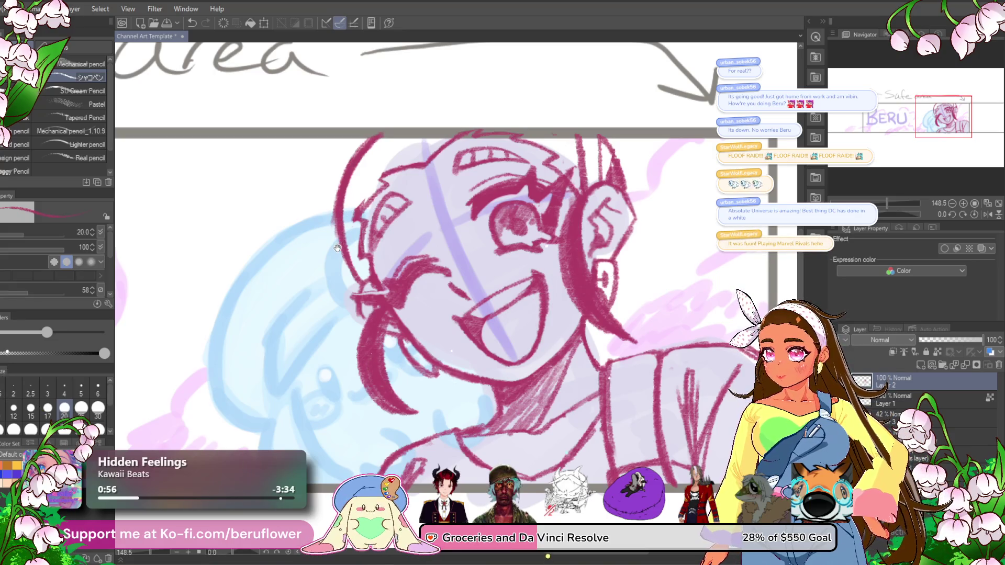
{"action": "left_click_drag", "start_coordinate": [340, 227], "coordinate": [343, 224]}
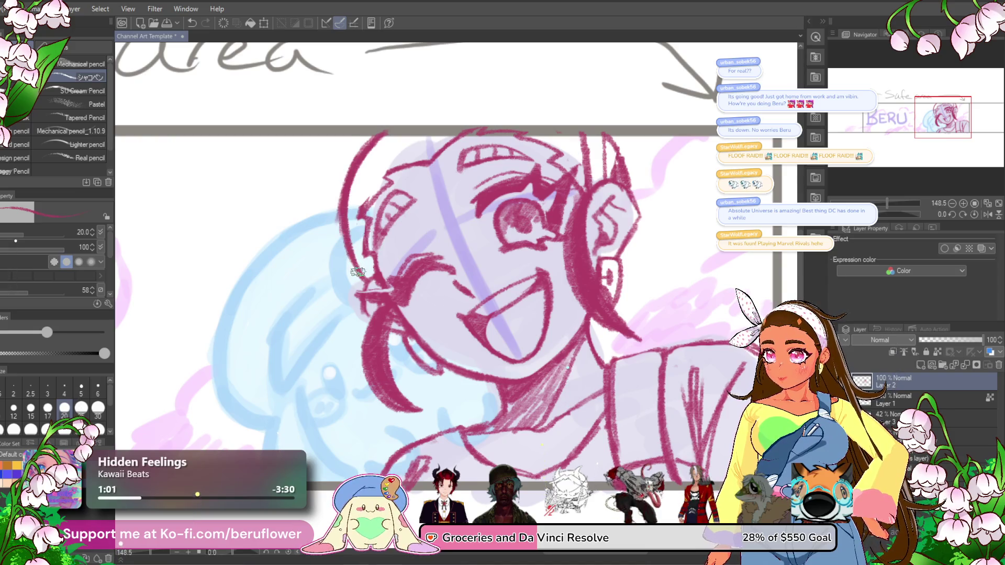
{"action": "left_click_drag", "start_coordinate": [354, 267], "coordinate": [352, 256]}
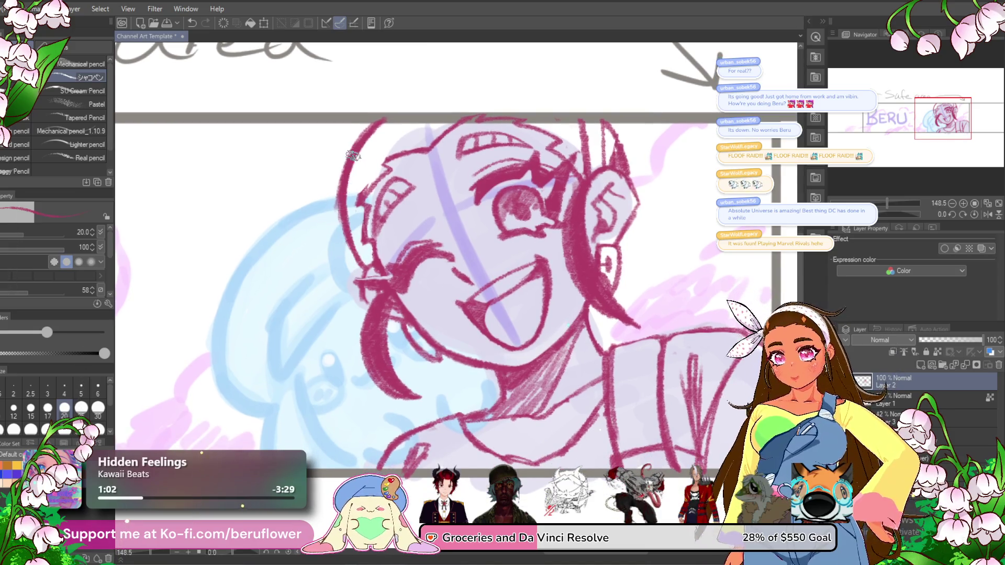
- Sketch hooked hair strands beside the face and hatch shading into them
{"action": "left_click_drag", "start_coordinate": [340, 192], "coordinate": [293, 251]}
{"action": "mouse_move", "coordinate": [338, 215]}
{"action": "left_mouse_down"}
{"action": "mouse_move", "coordinate": [285, 246]}
{"action": "mouse_move", "coordinate": [318, 255]}
{"action": "left_mouse_up"}
{"action": "mouse_move", "coordinate": [350, 210]}
{"action": "left_mouse_down"}
{"action": "mouse_move", "coordinate": [329, 245]}
{"action": "mouse_move", "coordinate": [343, 269]}
{"action": "left_mouse_up"}
{"action": "left_click_drag", "start_coordinate": [356, 228], "coordinate": [339, 259]}
{"action": "key", "text": "ctrl+z"}
{"action": "key", "text": "ctrl+z"}
{"action": "key", "text": "ctrl+z"}
{"action": "key", "text": "ctrl+y"}
{"action": "key", "text": "ctrl+y"}
{"action": "key", "text": "ctrl+y"}
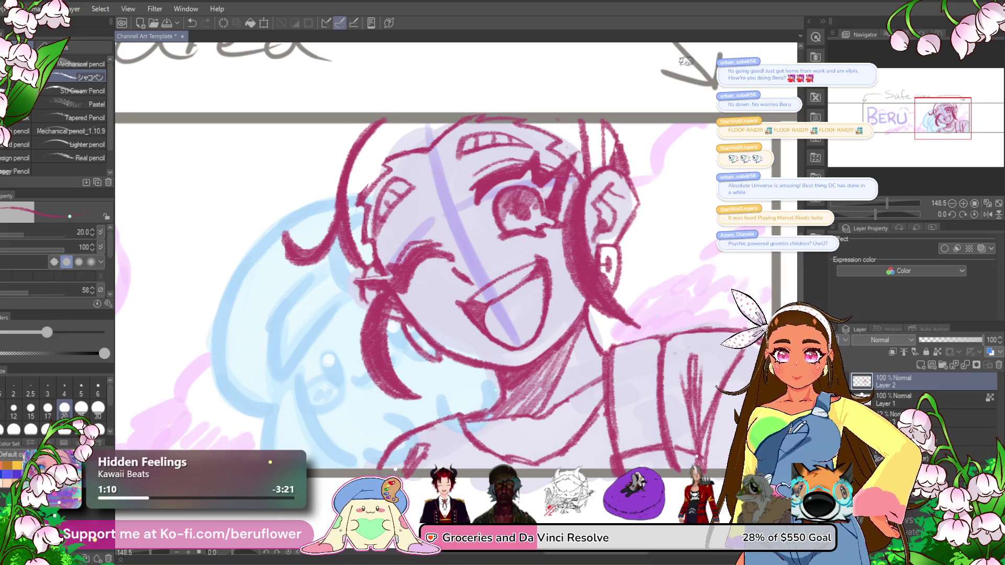
{"action": "mouse_move", "coordinate": [375, 239]}
{"action": "left_mouse_down"}
{"action": "mouse_move", "coordinate": [359, 262]}
{"action": "mouse_move", "coordinate": [347, 260]}
{"action": "left_mouse_up"}
{"action": "left_click_drag", "start_coordinate": [365, 212], "coordinate": [351, 224]}
- Hatch shading across the upper left, top and top-right of the hair
{"action": "mouse_move", "coordinate": [366, 148]}
{"action": "left_mouse_down"}
{"action": "mouse_move", "coordinate": [343, 205]}
{"action": "mouse_move", "coordinate": [352, 188]}
{"action": "mouse_move", "coordinate": [358, 195]}
{"action": "left_mouse_up"}
{"action": "left_click_drag", "start_coordinate": [390, 163], "coordinate": [373, 178]}
{"action": "left_click_drag", "start_coordinate": [393, 125], "coordinate": [367, 157]}
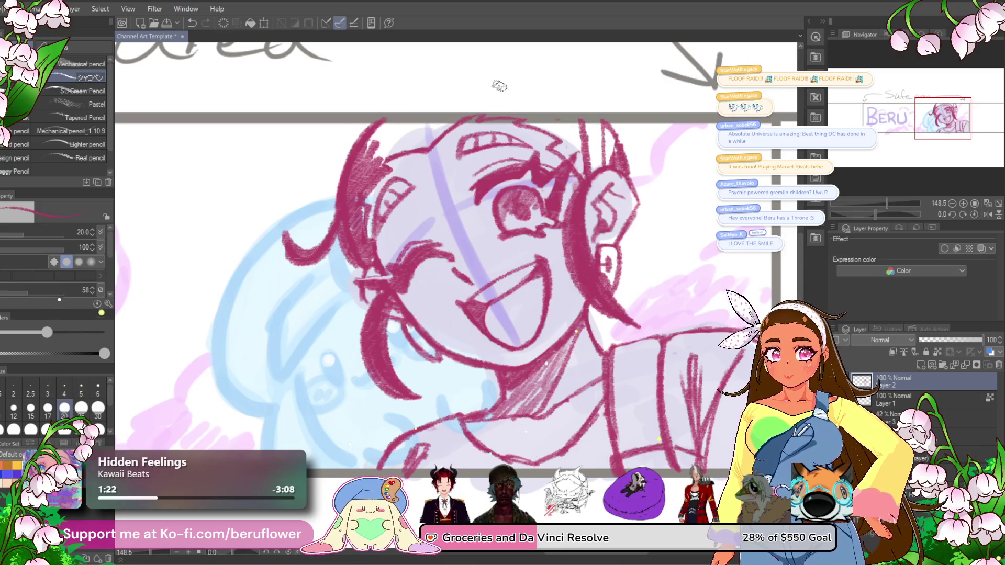
{"action": "mouse_move", "coordinate": [477, 118]}
{"action": "left_mouse_down"}
{"action": "mouse_move", "coordinate": [379, 157]}
{"action": "mouse_move", "coordinate": [369, 140]}
{"action": "mouse_move", "coordinate": [407, 126]}
{"action": "mouse_move", "coordinate": [399, 120]}
{"action": "left_mouse_up"}
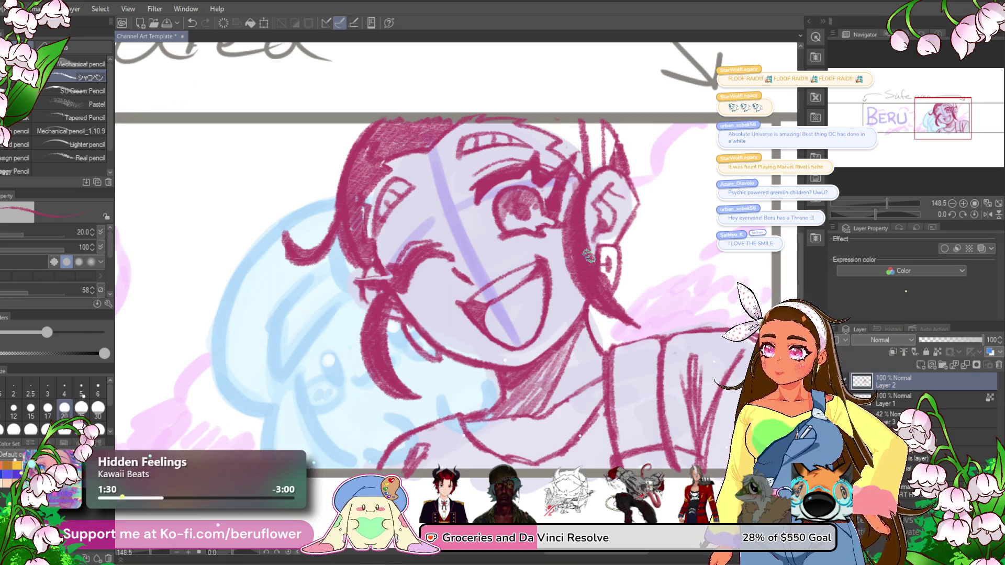
{"action": "mouse_move", "coordinate": [529, 123]}
{"action": "left_mouse_down"}
{"action": "mouse_move", "coordinate": [566, 125]}
{"action": "mouse_move", "coordinate": [572, 150]}
{"action": "mouse_move", "coordinate": [563, 149]}
{"action": "mouse_move", "coordinate": [591, 165]}
{"action": "left_mouse_up"}
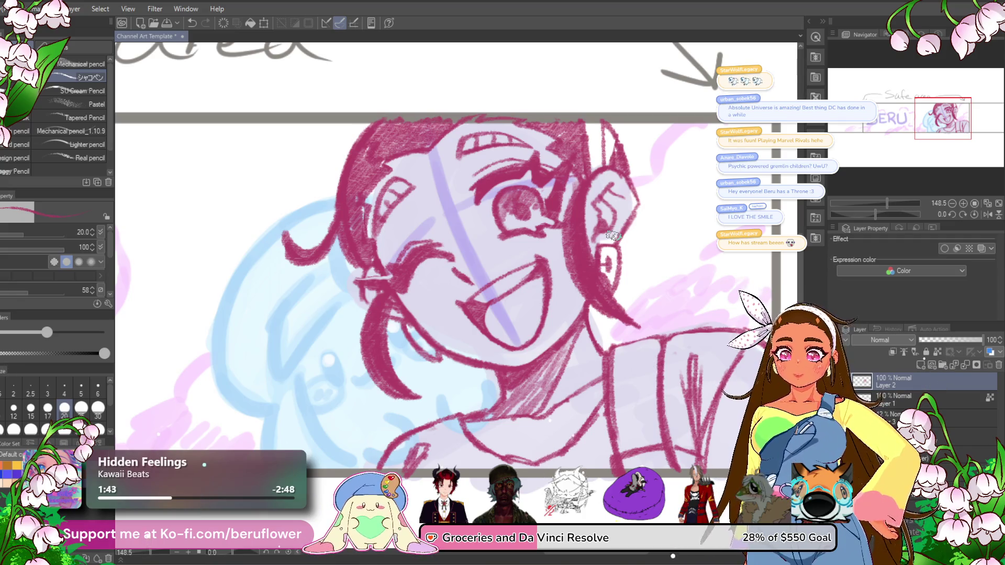
- Darken the left hair curl and thicken the left hair outline
{"action": "mouse_move", "coordinate": [313, 259]}
{"action": "left_mouse_down"}
{"action": "mouse_move", "coordinate": [285, 257]}
{"action": "mouse_move", "coordinate": [280, 233]}
{"action": "left_mouse_up"}
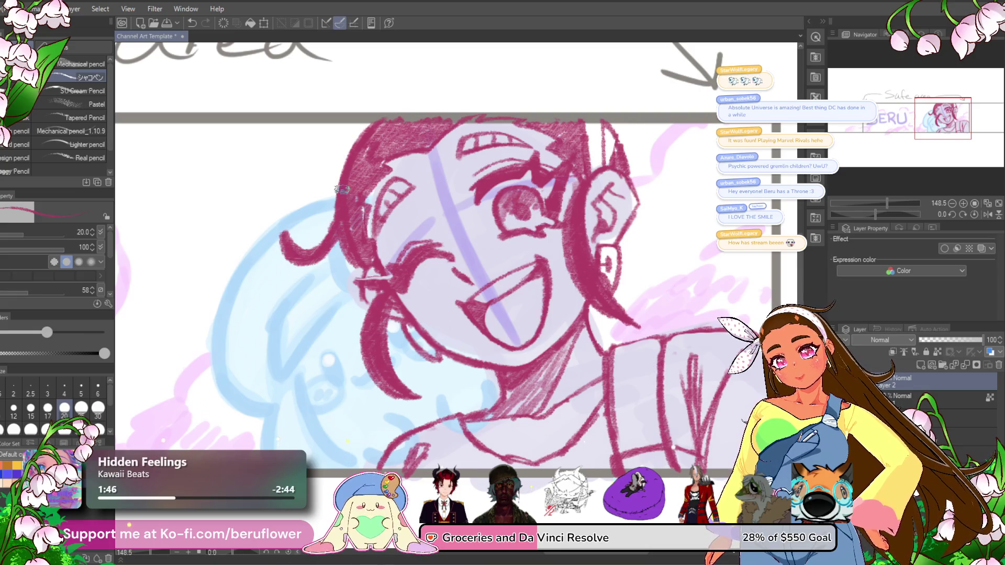
{"action": "left_click_drag", "start_coordinate": [334, 233], "coordinate": [339, 193]}
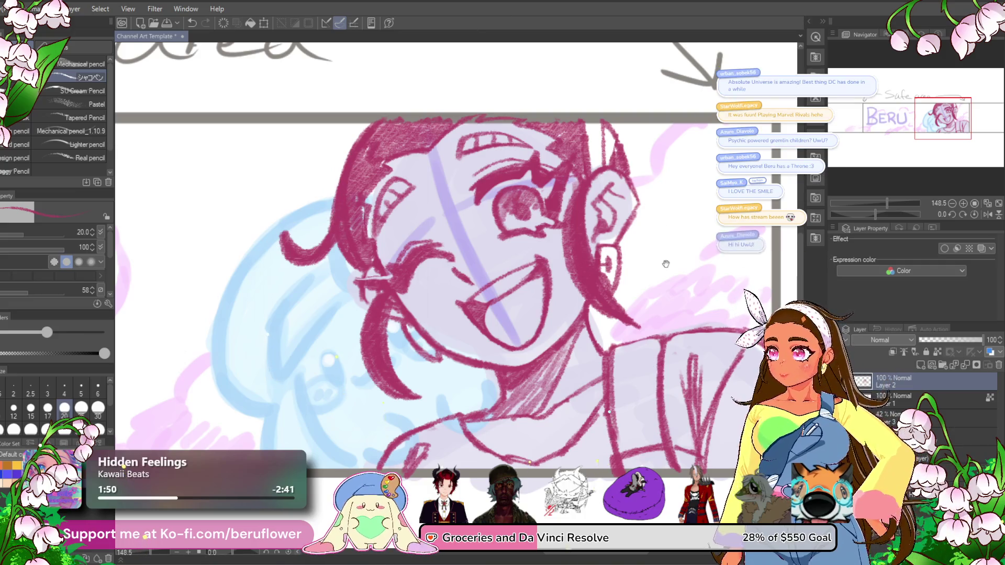
{"action": "left_click_drag", "start_coordinate": [665, 272], "coordinate": [594, 277]}
{"action": "left_click_drag", "start_coordinate": [605, 312], "coordinate": [582, 310]}
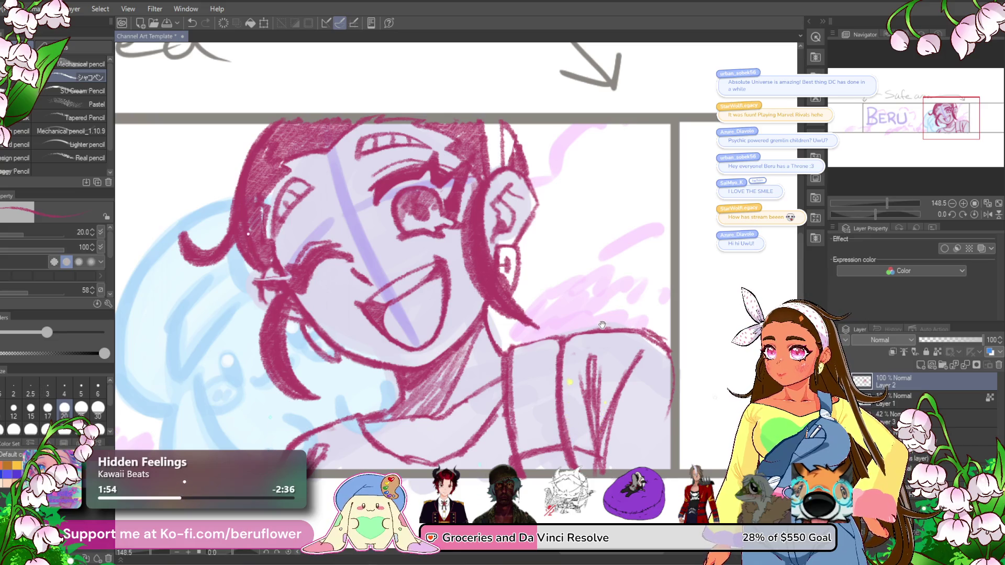
{"action": "left_click_drag", "start_coordinate": [586, 254], "coordinate": [579, 314]}
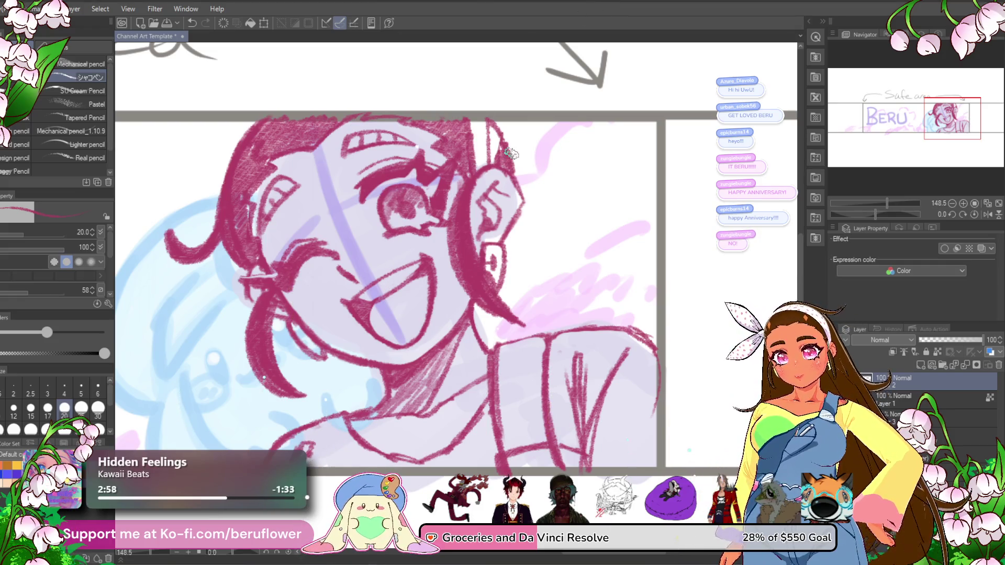
- Draw a curved strand with a curl off the right of the head
{"action": "left_click_drag", "start_coordinate": [543, 225], "coordinate": [450, 225]}
{"action": "mouse_move", "coordinate": [414, 138]}
{"action": "left_mouse_down"}
{"action": "mouse_move", "coordinate": [440, 188]}
{"action": "mouse_move", "coordinate": [497, 187]}
{"action": "left_mouse_up"}
{"action": "key", "text": "ctrl+z"}
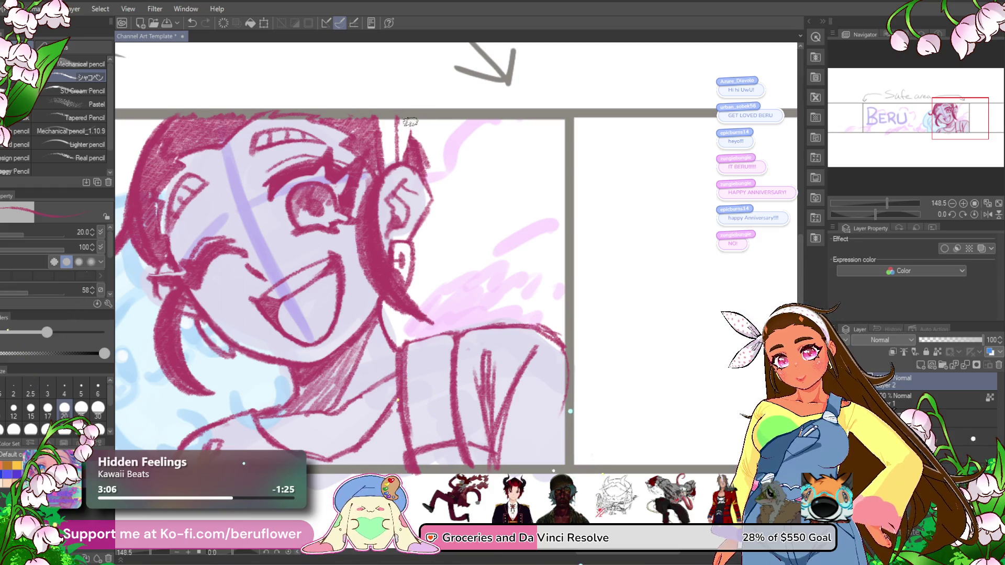
{"action": "left_click_drag", "start_coordinate": [429, 138], "coordinate": [479, 191]}
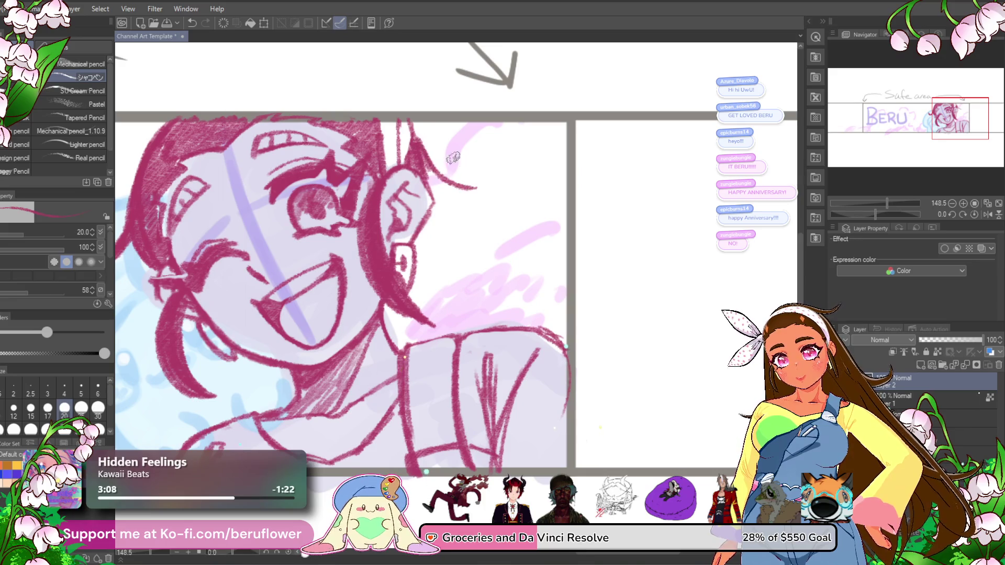
{"action": "left_click_drag", "start_coordinate": [411, 135], "coordinate": [465, 199]}
{"action": "mouse_move", "coordinate": [433, 157]}
{"action": "left_mouse_down"}
{"action": "mouse_move", "coordinate": [486, 189]}
{"action": "mouse_move", "coordinate": [502, 152]}
{"action": "left_mouse_up"}
{"action": "mouse_move", "coordinate": [454, 192]}
{"action": "left_mouse_down"}
{"action": "mouse_move", "coordinate": [495, 176]}
{"action": "mouse_move", "coordinate": [497, 137]}
{"action": "mouse_move", "coordinate": [489, 178]}
{"action": "mouse_move", "coordinate": [471, 119]}
{"action": "left_mouse_up"}
- Try a long right-side strand, undo it, and draw a line along the cheek and jaw
{"action": "left_click_drag", "start_coordinate": [414, 135], "coordinate": [525, 266]}
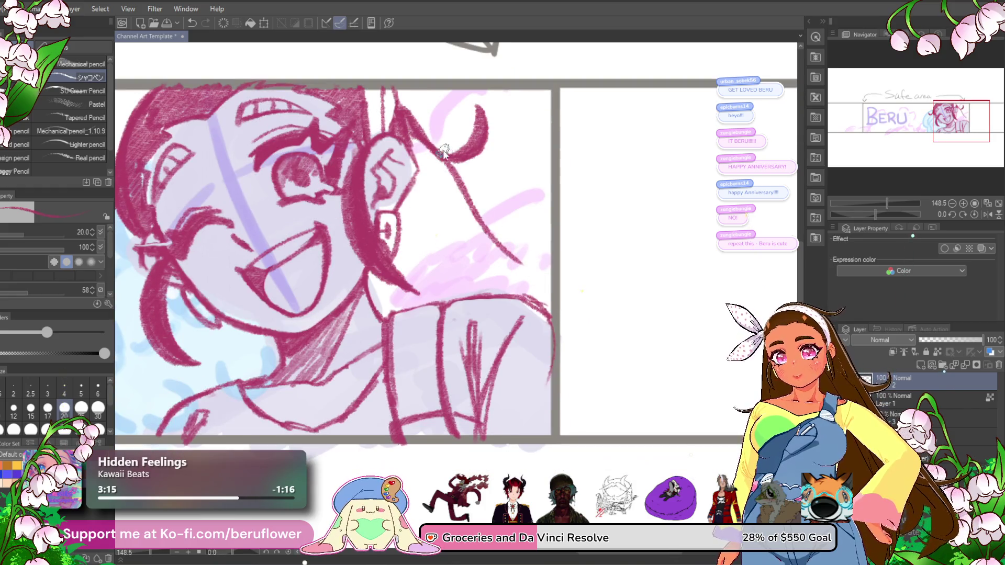
{"action": "key", "text": "ctrl+z"}
{"action": "left_click_drag", "start_coordinate": [455, 169], "coordinate": [477, 203]}
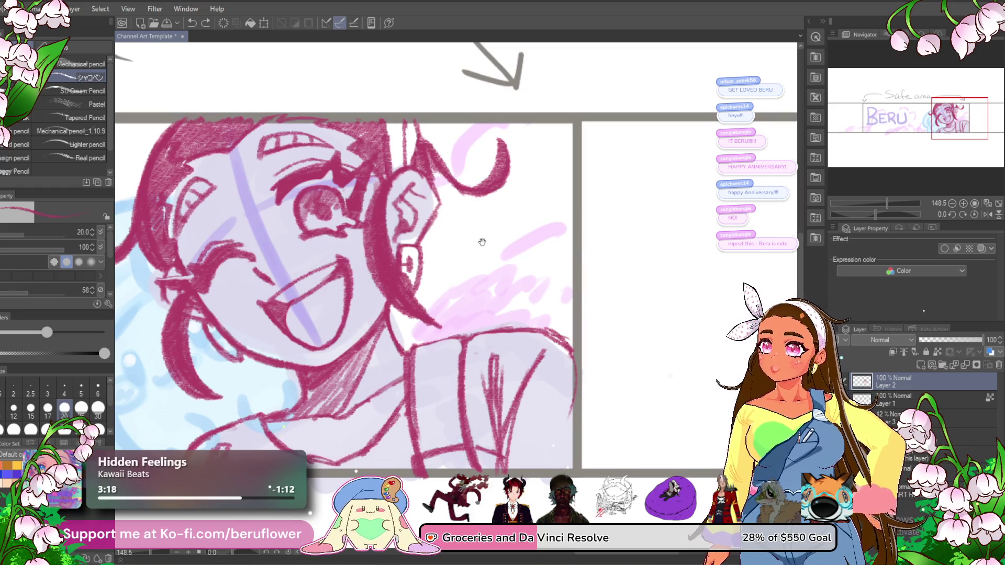
{"action": "left_click_drag", "start_coordinate": [482, 243], "coordinate": [456, 225]}
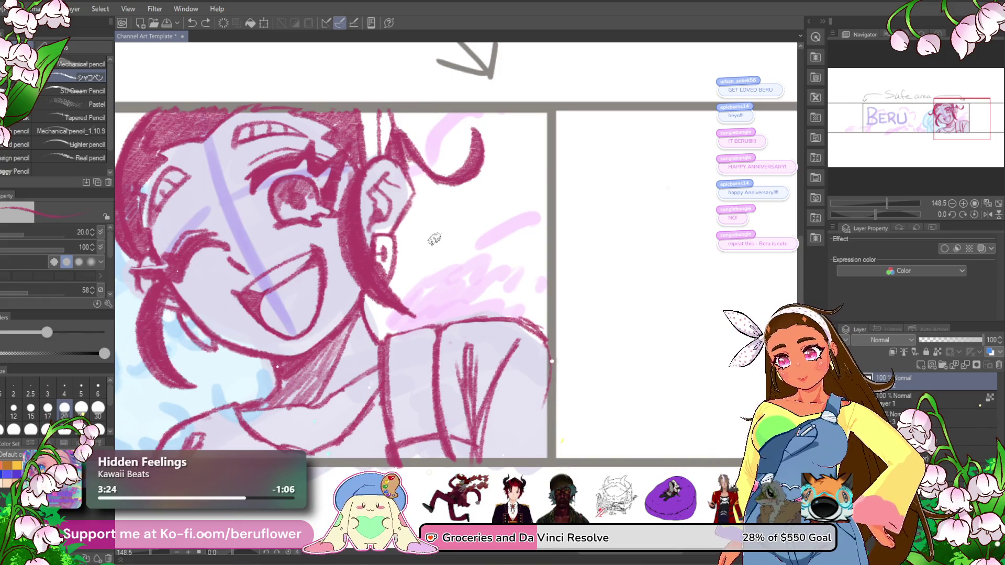
{"action": "mouse_move", "coordinate": [334, 325]}
{"action": "left_mouse_down"}
{"action": "mouse_move", "coordinate": [360, 257]}
{"action": "mouse_move", "coordinate": [294, 291]}
{"action": "left_mouse_up"}
{"action": "key", "text": "ctrl+z"}
{"action": "mouse_move", "coordinate": [369, 254]}
{"action": "left_mouse_down"}
{"action": "mouse_move", "coordinate": [297, 279]}
{"action": "mouse_move", "coordinate": [297, 310]}
{"action": "left_mouse_up"}
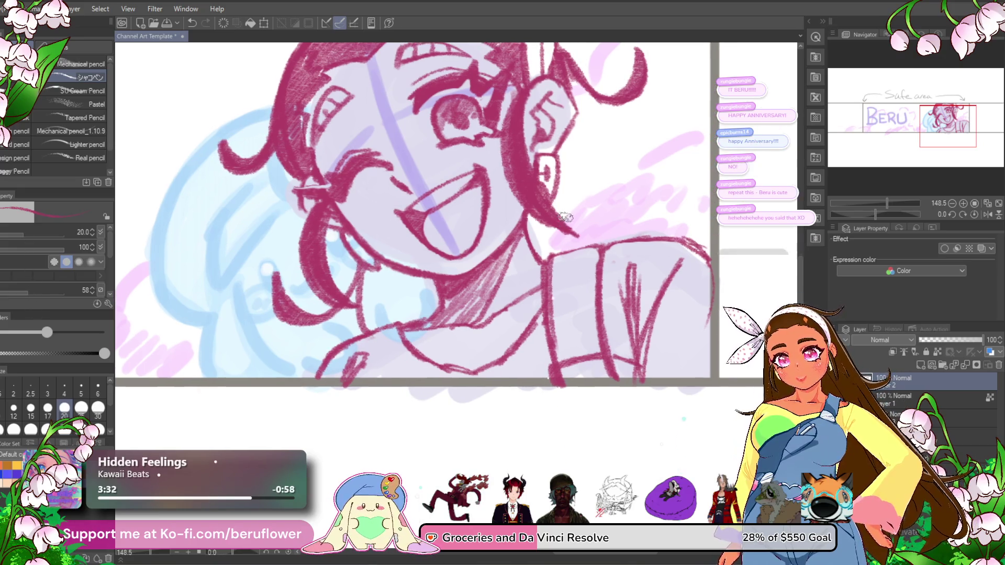
- Draw a long hair strand running down from the ear
{"action": "mouse_move", "coordinate": [565, 225]}
{"action": "left_mouse_down"}
{"action": "mouse_move", "coordinate": [461, 168]}
{"action": "mouse_move", "coordinate": [539, 272]}
{"action": "left_mouse_up"}
{"action": "mouse_move", "coordinate": [445, 139]}
{"action": "left_mouse_down"}
{"action": "mouse_move", "coordinate": [453, 152]}
{"action": "mouse_move", "coordinate": [444, 147]}
{"action": "left_mouse_up"}
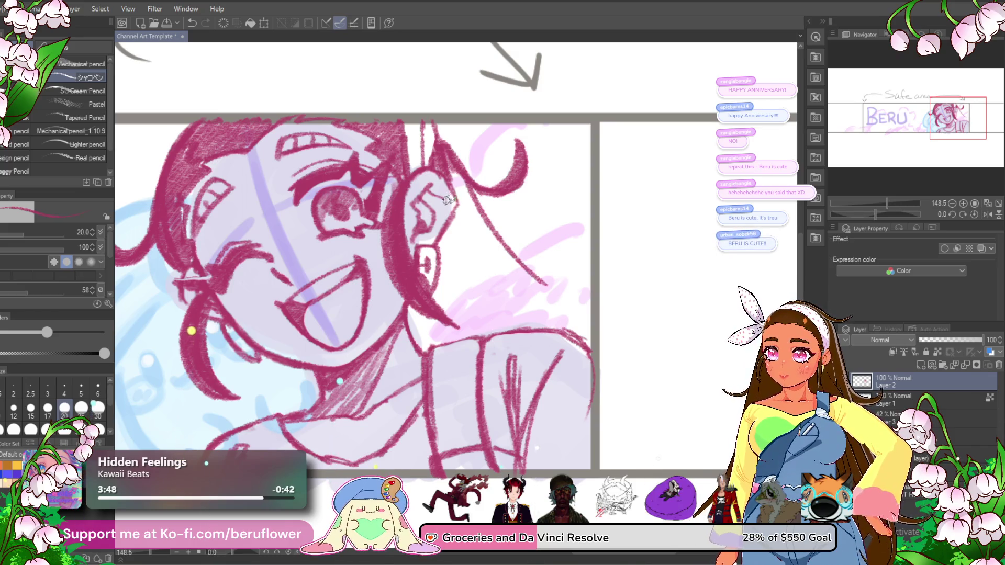
{"action": "scroll", "coordinate": [446, 168], "scroll_direction": "right", "scroll_amount": 1}
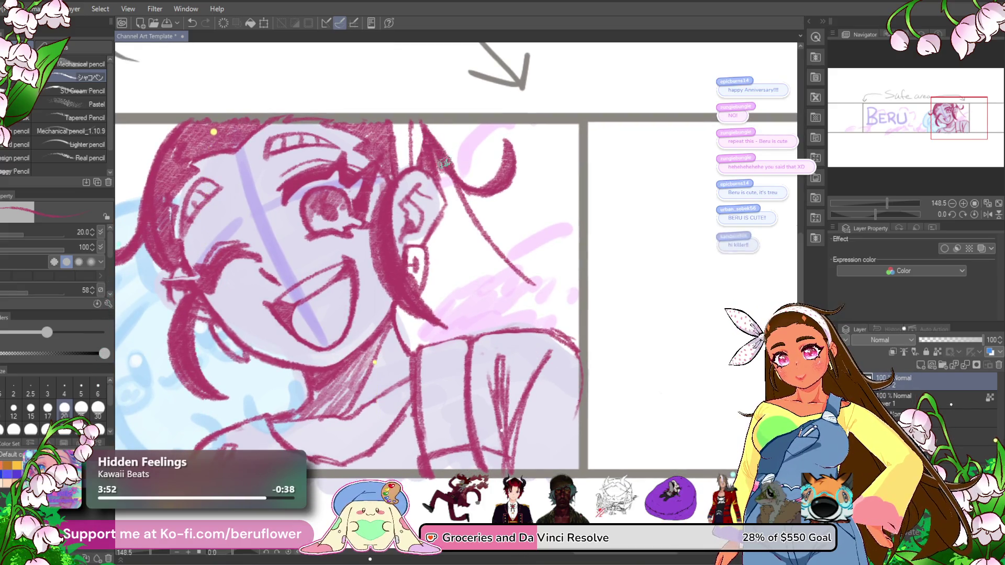
{"action": "scroll", "coordinate": [471, 191], "scroll_direction": "down", "scroll_amount": 3}
{"action": "scroll", "coordinate": [481, 202], "scroll_direction": "right", "scroll_amount": 3}
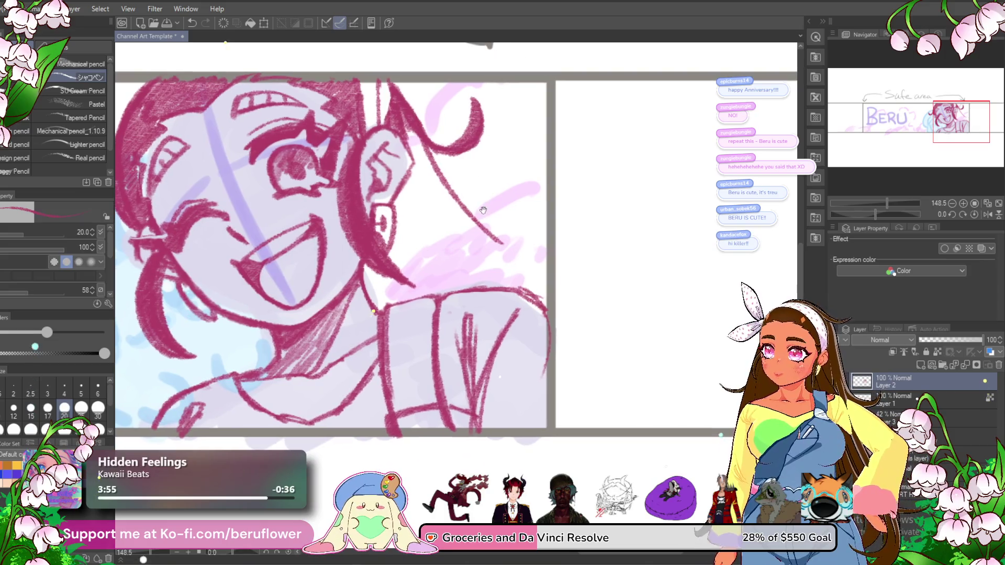
{"action": "scroll", "coordinate": [483, 244], "scroll_direction": "right", "scroll_amount": 2}
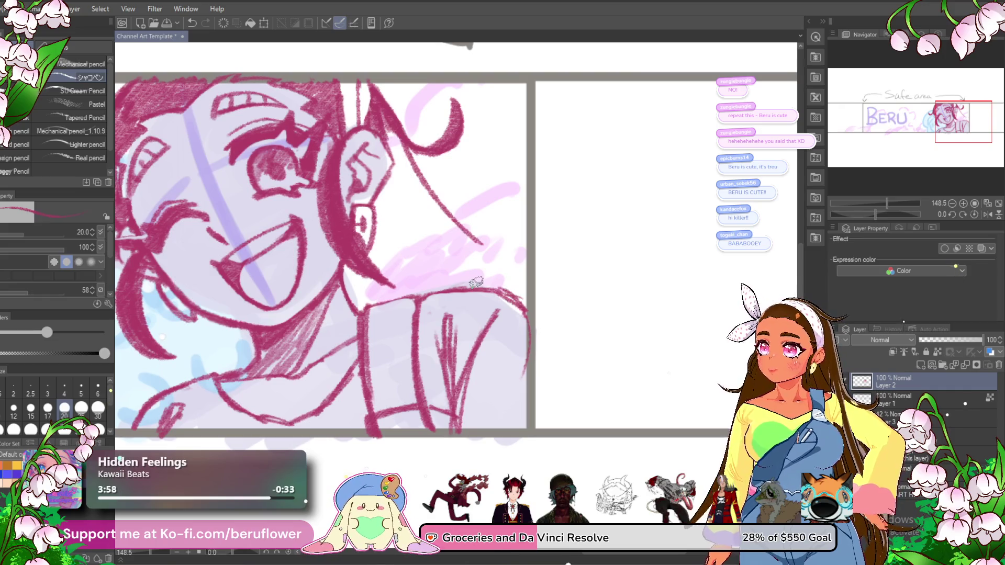
- Sweep long hair strands down the right side and hatch dense shading into the neck
{"action": "mouse_move", "coordinate": [403, 152]}
{"action": "left_mouse_down"}
{"action": "mouse_move", "coordinate": [435, 204]}
{"action": "mouse_move", "coordinate": [502, 262]}
{"action": "left_mouse_up"}
{"action": "left_click_drag", "start_coordinate": [424, 184], "coordinate": [520, 268]}
{"action": "left_click_drag", "start_coordinate": [472, 236], "coordinate": [532, 275]}
{"action": "left_click_drag", "start_coordinate": [408, 176], "coordinate": [474, 262]}
{"action": "left_click_drag", "start_coordinate": [438, 209], "coordinate": [492, 288]}
{"action": "mouse_move", "coordinate": [343, 273]}
{"action": "left_mouse_down"}
{"action": "mouse_move", "coordinate": [348, 299]}
{"action": "mouse_move", "coordinate": [375, 270]}
{"action": "mouse_move", "coordinate": [392, 128]}
{"action": "mouse_move", "coordinate": [424, 225]}
{"action": "mouse_move", "coordinate": [471, 278]}
{"action": "mouse_move", "coordinate": [465, 258]}
{"action": "mouse_move", "coordinate": [456, 262]}
{"action": "mouse_move", "coordinate": [414, 210]}
{"action": "mouse_move", "coordinate": [387, 283]}
{"action": "mouse_move", "coordinate": [427, 282]}
{"action": "left_mouse_up"}
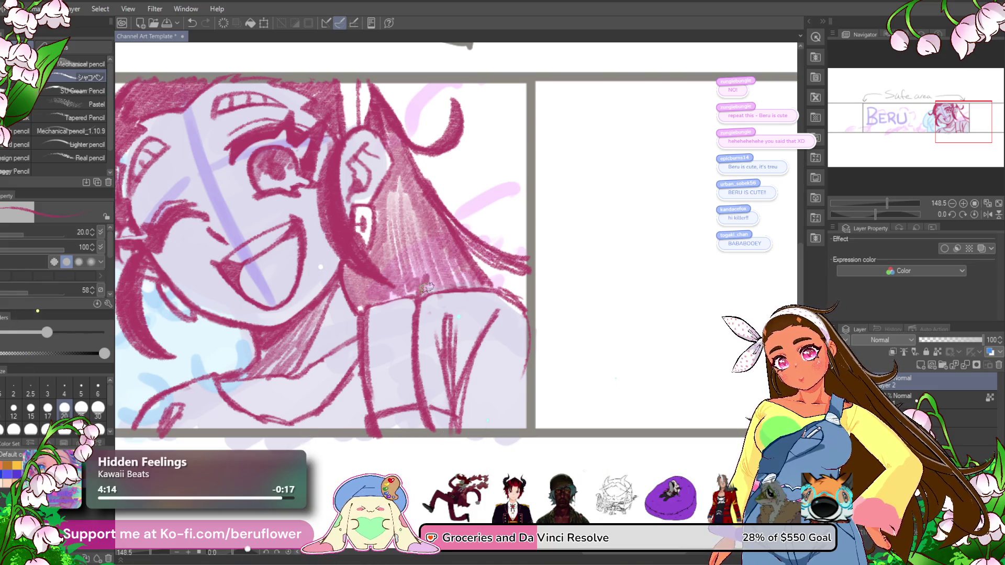
- Add a thin stroke up the hair by the ear, trying and undoing light pink curving strands
{"action": "left_click_drag", "start_coordinate": [499, 266], "coordinate": [470, 242]}
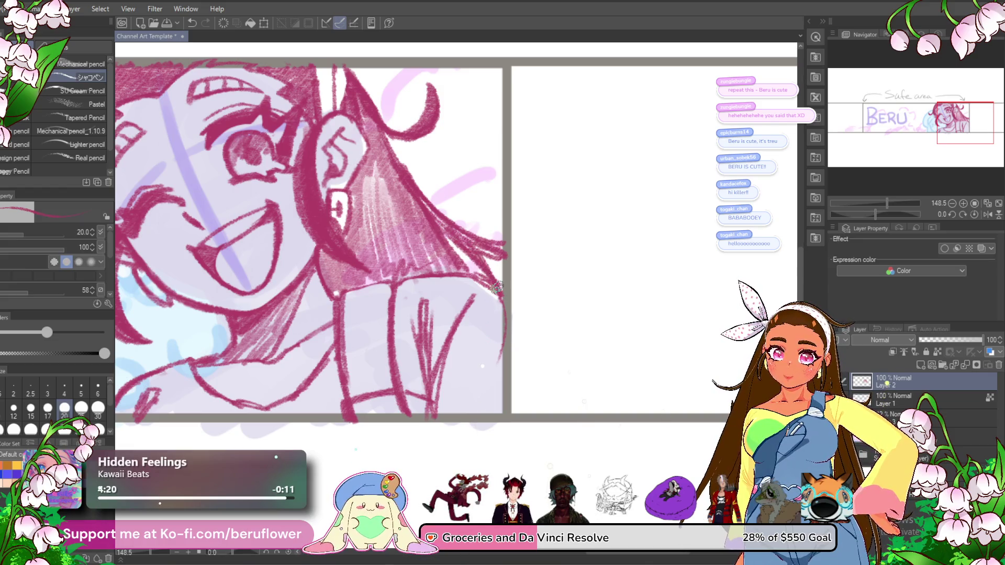
{"action": "left_click_drag", "start_coordinate": [446, 200], "coordinate": [492, 209]}
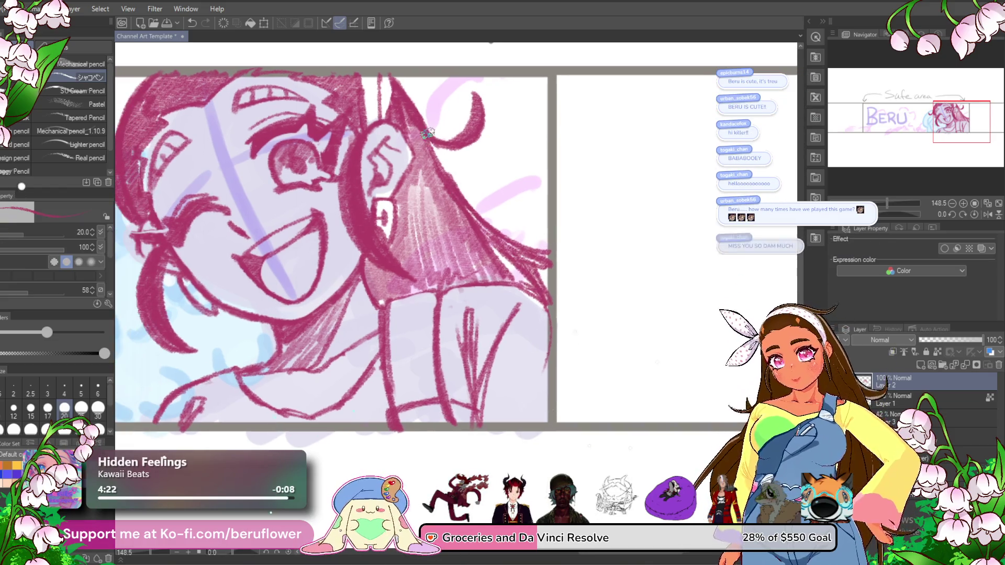
{"action": "scroll", "coordinate": [474, 222], "scroll_direction": "down", "scroll_amount": 3}
{"action": "scroll", "coordinate": [471, 226], "scroll_direction": "up", "scroll_amount": 3}
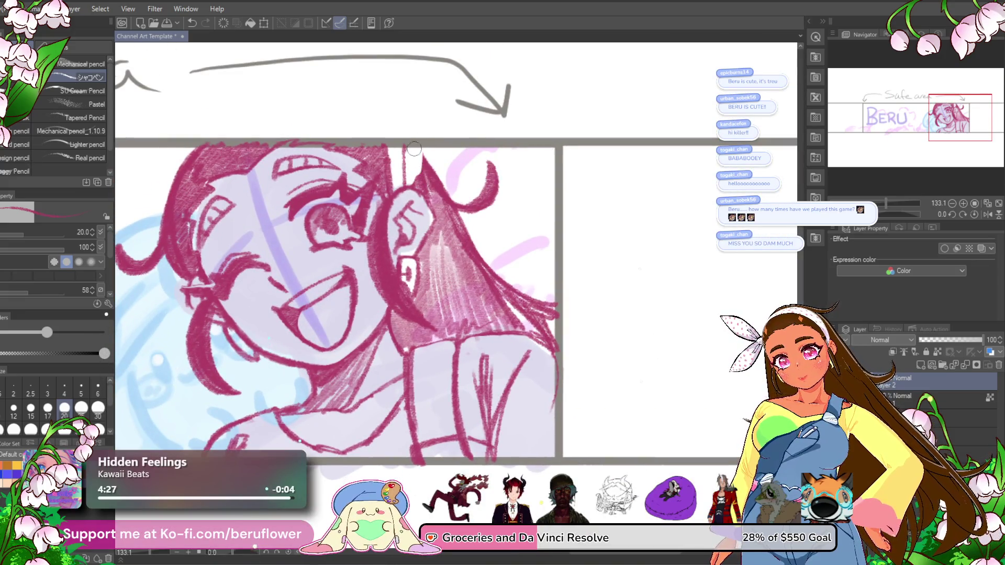
{"action": "mouse_move", "coordinate": [403, 182]}
{"action": "left_mouse_down"}
{"action": "mouse_move", "coordinate": [423, 141]}
{"action": "mouse_move", "coordinate": [443, 135]}
{"action": "mouse_move", "coordinate": [463, 220]}
{"action": "left_mouse_up"}
{"action": "left_click_drag", "start_coordinate": [430, 157], "coordinate": [492, 270]}
{"action": "key", "text": "ctrl+z"}
{"action": "key", "text": "ctrl+z"}
{"action": "key", "text": "ctrl+z"}
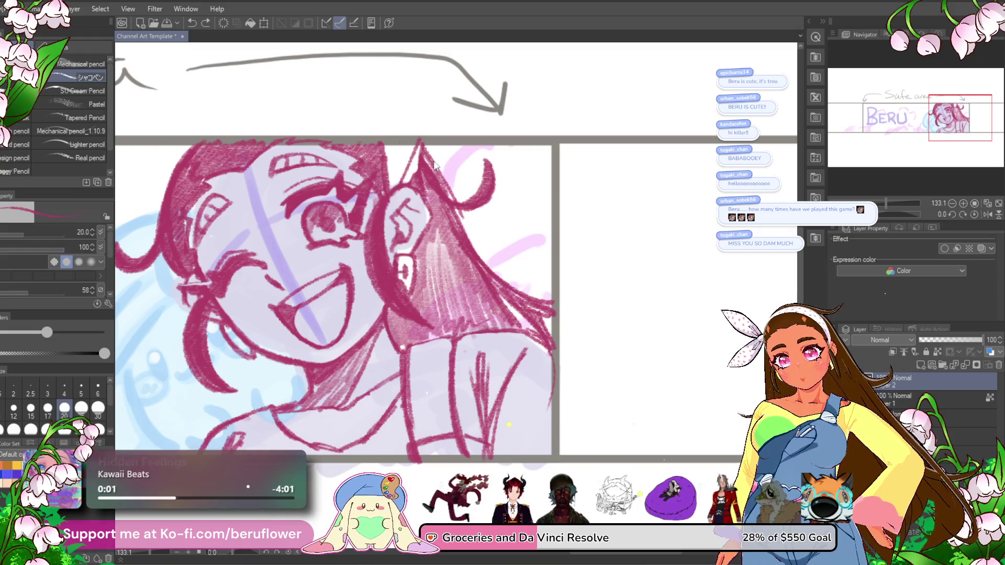
{"action": "left_click_drag", "start_coordinate": [443, 202], "coordinate": [534, 272]}
{"action": "key", "text": "ctrl+z"}
{"action": "left_click_drag", "start_coordinate": [448, 212], "coordinate": [539, 241]}
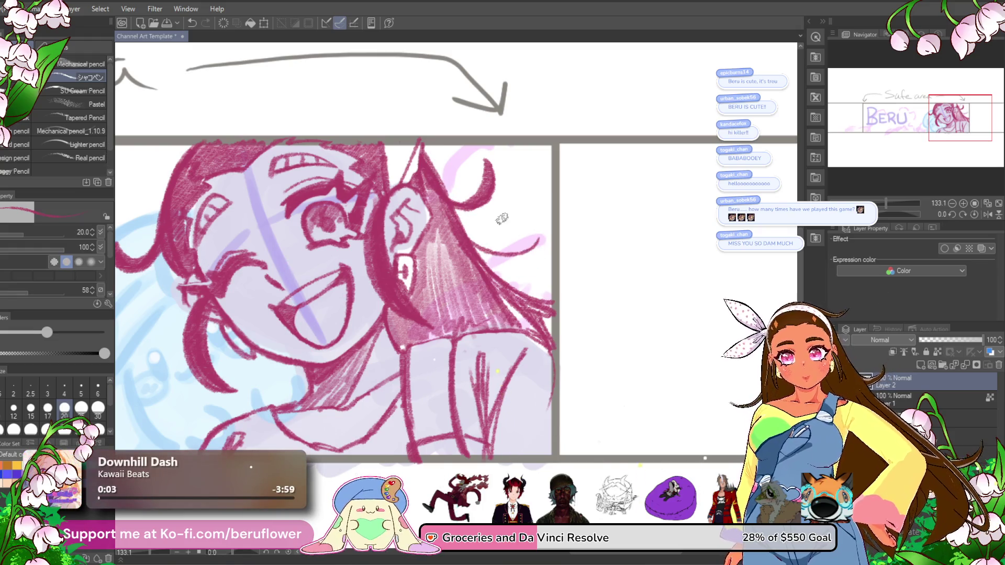
{"action": "key", "text": "ctrl+z"}
- Draw darker hair strands and hatching sweeping down the hair
{"action": "left_click_drag", "start_coordinate": [474, 257], "coordinate": [573, 198]}
{"action": "mouse_move", "coordinate": [474, 256]}
{"action": "left_mouse_down"}
{"action": "mouse_move", "coordinate": [529, 251]}
{"action": "mouse_move", "coordinate": [568, 213]}
{"action": "mouse_move", "coordinate": [471, 257]}
{"action": "left_mouse_up"}
{"action": "key", "text": "ctrl+z"}
{"action": "key", "text": "ctrl+z"}
{"action": "left_click_drag", "start_coordinate": [451, 199], "coordinate": [561, 296]}
{"action": "mouse_move", "coordinate": [461, 212]}
{"action": "left_mouse_down"}
{"action": "mouse_move", "coordinate": [532, 304]}
{"action": "mouse_move", "coordinate": [542, 340]}
{"action": "mouse_move", "coordinate": [498, 241]}
{"action": "mouse_move", "coordinate": [560, 301]}
{"action": "left_mouse_up"}
{"action": "key", "text": "ctrl+z"}
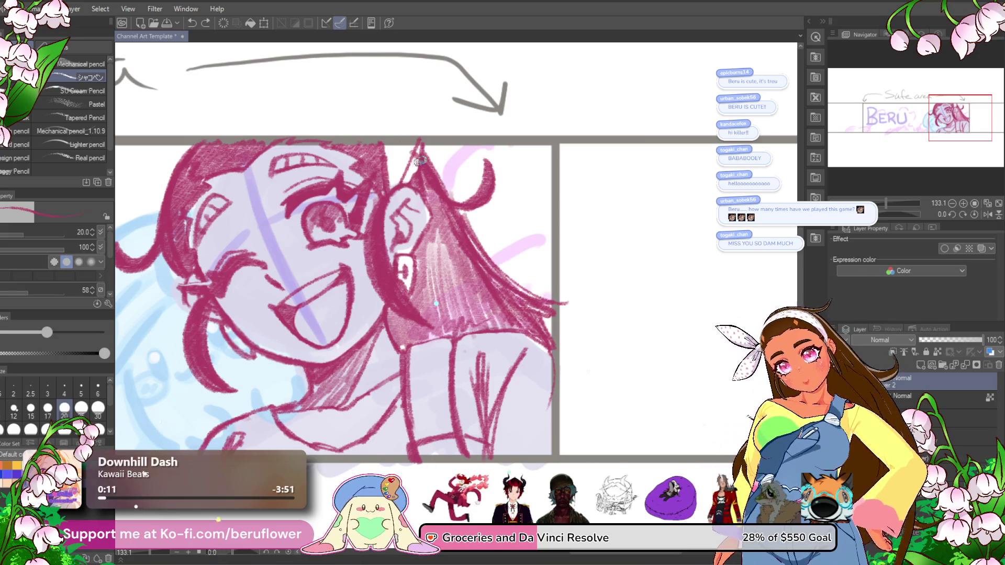
{"action": "left_click_drag", "start_coordinate": [459, 210], "coordinate": [555, 309]}
- Add pink hatching along the hair edge and extra strands flowing down-right
{"action": "mouse_move", "coordinate": [492, 241]}
{"action": "left_mouse_down"}
{"action": "mouse_move", "coordinate": [555, 306]}
{"action": "mouse_move", "coordinate": [545, 336]}
{"action": "left_mouse_up"}
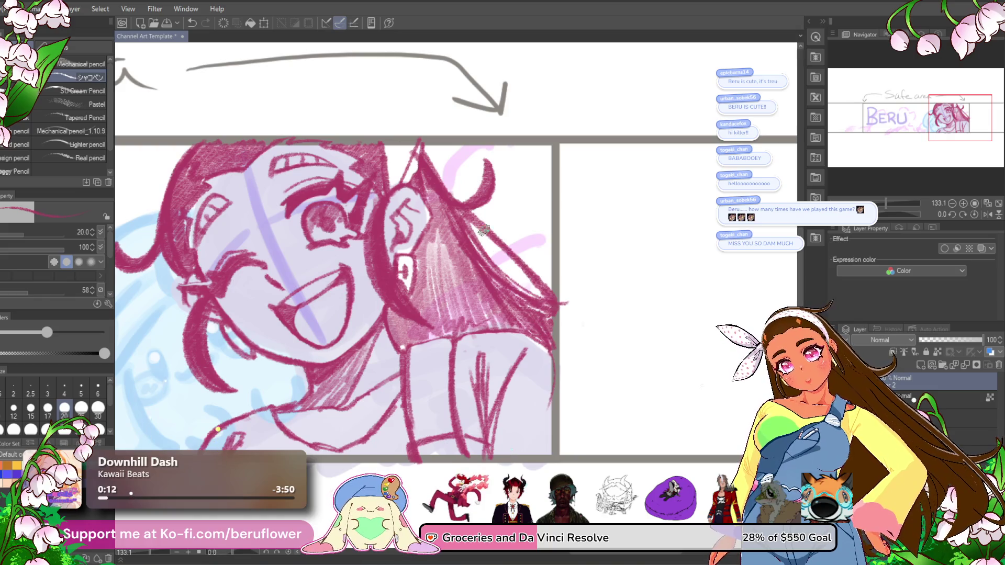
{"action": "left_click_drag", "start_coordinate": [486, 233], "coordinate": [555, 309]}
{"action": "key", "text": "ctrl+z"}
{"action": "key", "text": "ctrl+z"}
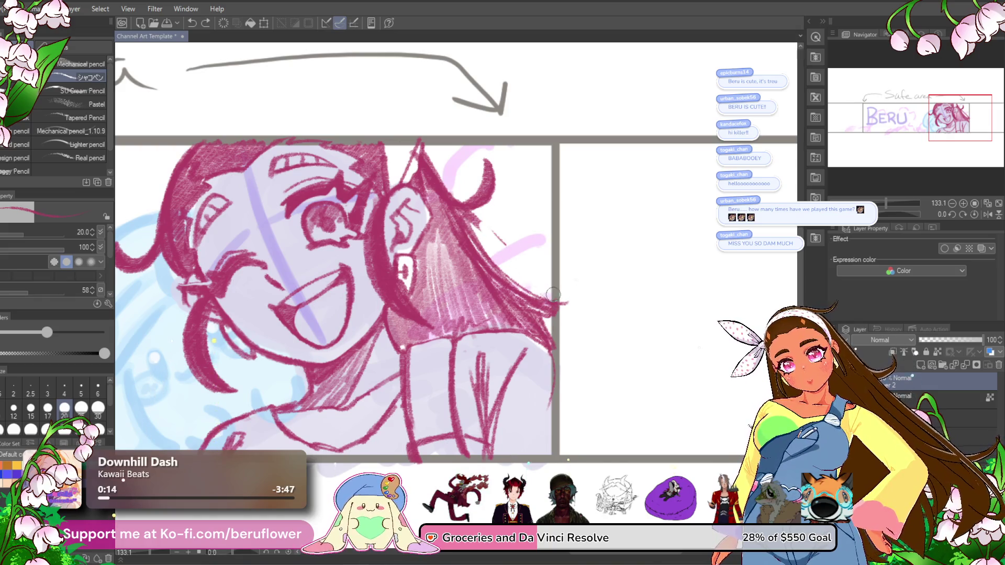
{"action": "left_click_drag", "start_coordinate": [510, 281], "coordinate": [558, 312]}
{"action": "left_click_drag", "start_coordinate": [489, 256], "coordinate": [555, 311]}
{"action": "left_click_drag", "start_coordinate": [465, 211], "coordinate": [569, 293]}
{"action": "left_click_drag", "start_coordinate": [488, 241], "coordinate": [560, 282]}
{"action": "scroll", "coordinate": [559, 280], "scroll_direction": "down", "scroll_amount": 5}
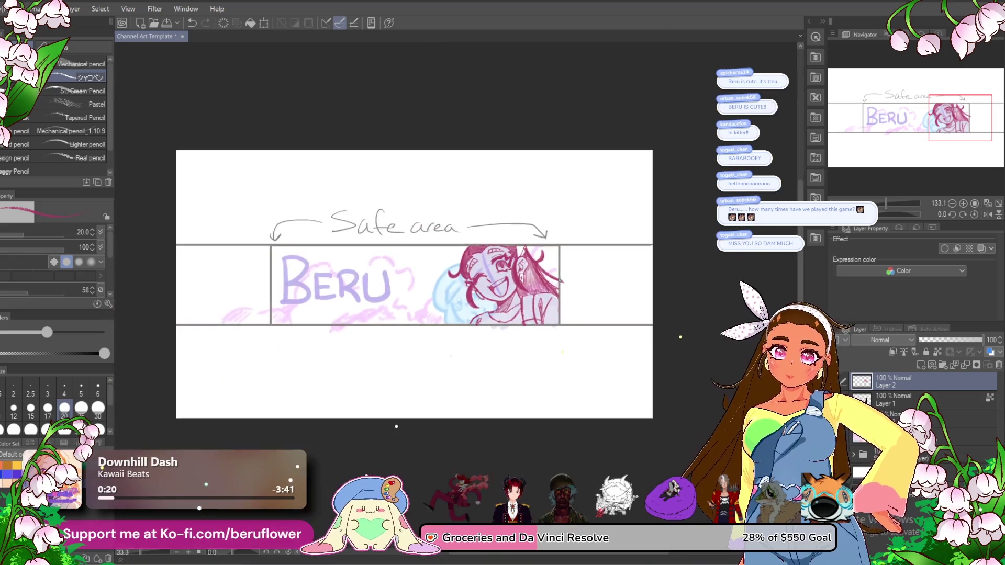
- Sketch pink finger strokes near the character's collar where she holds the blue blob
{"action": "scroll", "coordinate": [559, 280], "scroll_direction": "up", "scroll_amount": 3}
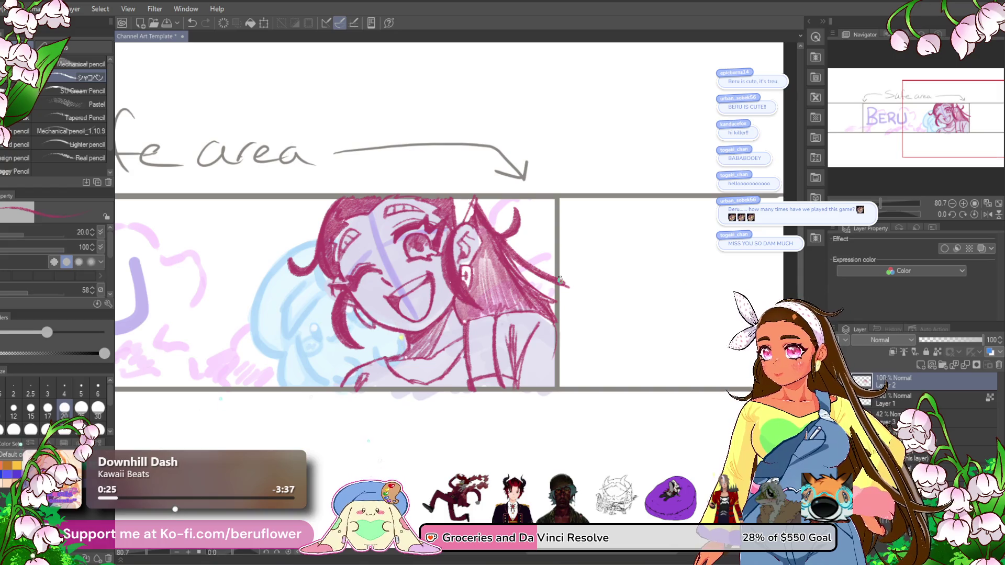
{"action": "scroll", "coordinate": [370, 338], "scroll_direction": "up", "scroll_amount": 5}
{"action": "scroll", "coordinate": [369, 338], "scroll_direction": "down", "scroll_amount": 3}
{"action": "scroll", "coordinate": [369, 338], "scroll_direction": "up", "scroll_amount": 2}
{"action": "mouse_move", "coordinate": [369, 338]}
{"action": "left_mouse_down"}
{"action": "mouse_move", "coordinate": [367, 197]}
{"action": "mouse_move", "coordinate": [411, 254]}
{"action": "left_mouse_up"}
{"action": "left_click_drag", "start_coordinate": [503, 298], "coordinate": [508, 302]}
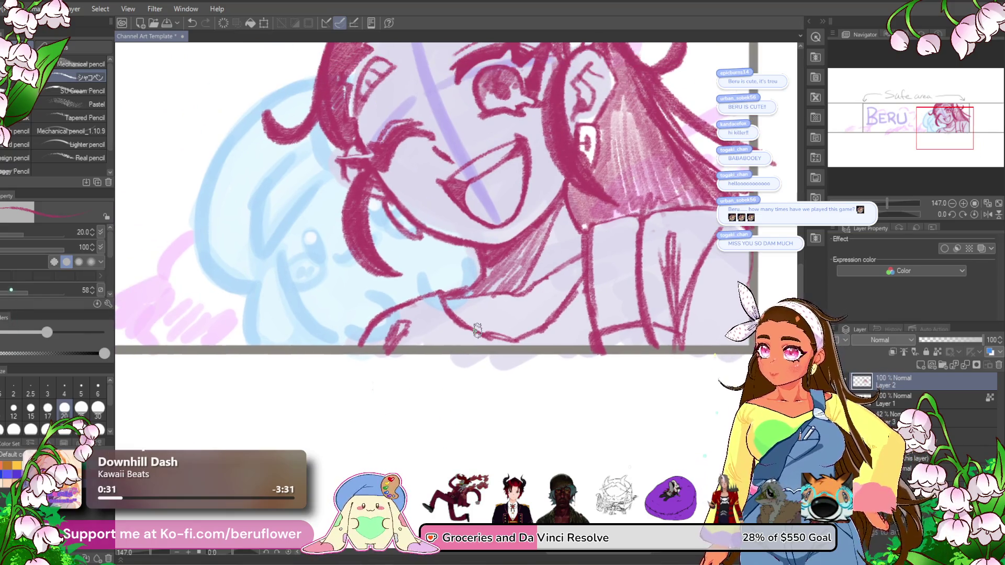
{"action": "scroll", "coordinate": [419, 211], "scroll_direction": "up", "scroll_amount": 4}
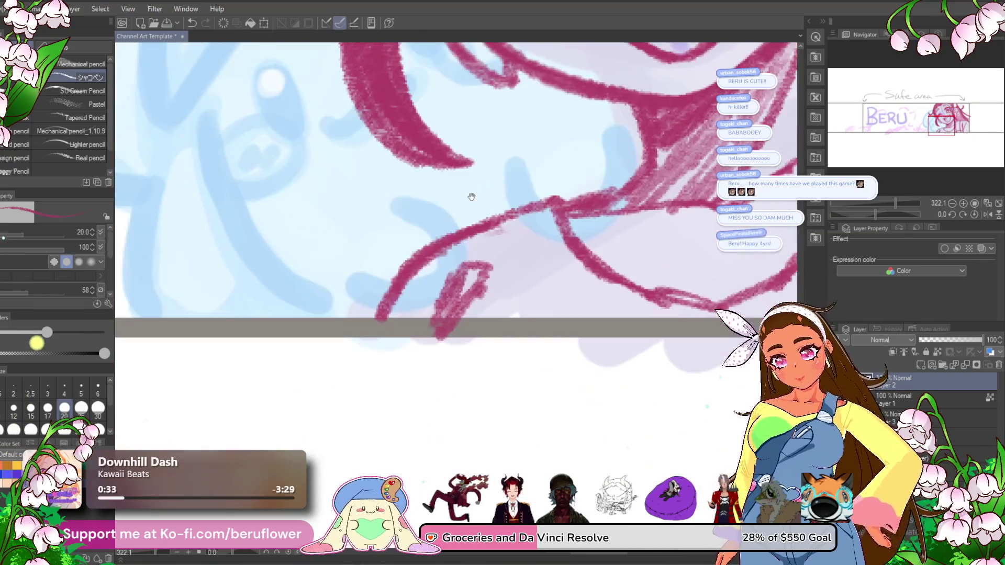
{"action": "mouse_move", "coordinate": [419, 211]}
{"action": "left_mouse_down"}
{"action": "mouse_move", "coordinate": [440, 293]}
{"action": "mouse_move", "coordinate": [350, 288]}
{"action": "left_mouse_up"}
{"action": "left_click_drag", "start_coordinate": [527, 208], "coordinate": [495, 243]}
{"action": "left_click_drag", "start_coordinate": [361, 299], "coordinate": [359, 293]}
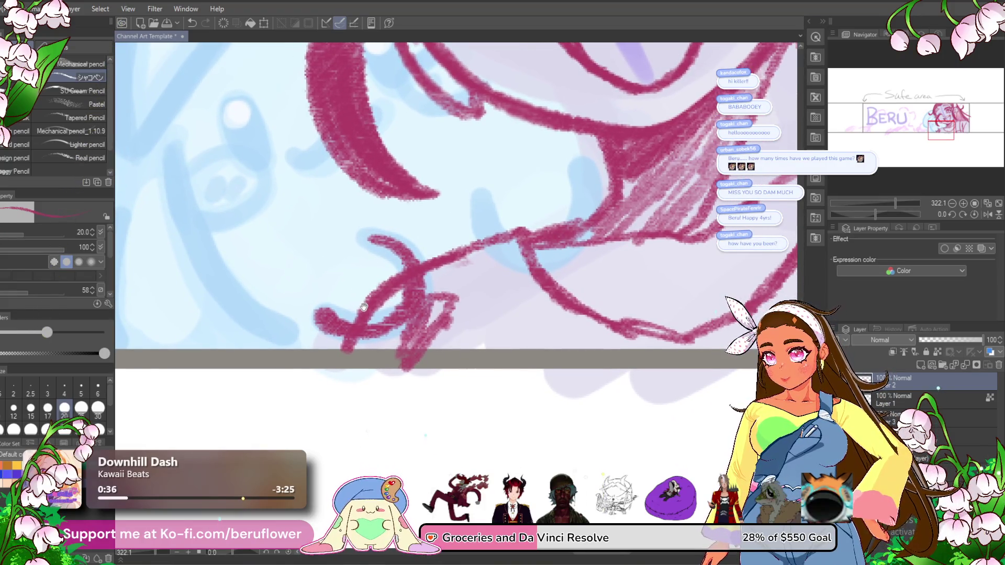
{"action": "scroll", "coordinate": [361, 311], "scroll_direction": "down", "scroll_amount": 5}
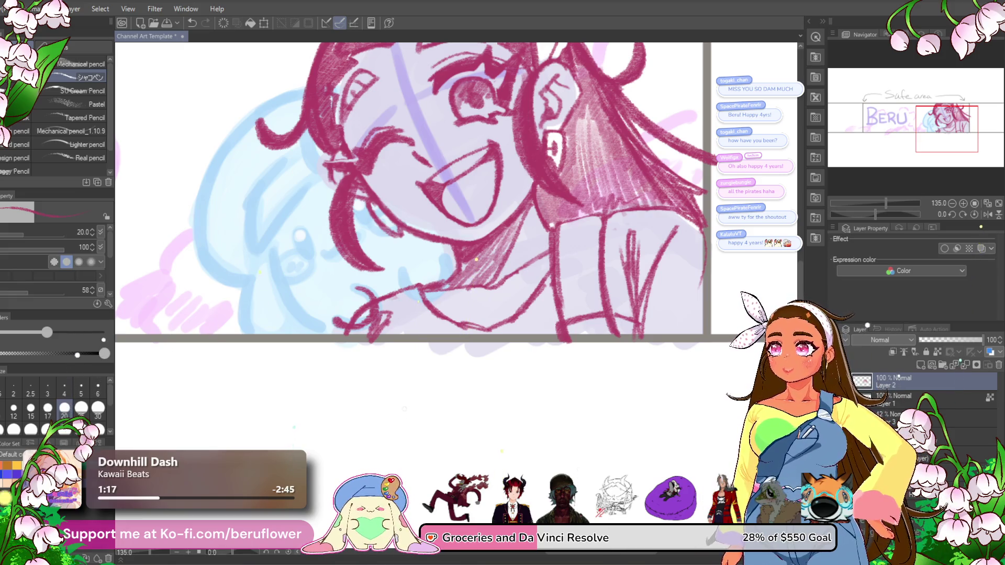
- Hatch darker pink shading into the hair beside the character's right ear
{"action": "mouse_move", "coordinate": [680, 167]}
{"action": "left_mouse_down"}
{"action": "mouse_move", "coordinate": [603, 212]}
{"action": "mouse_move", "coordinate": [610, 248]}
{"action": "left_mouse_up"}
{"action": "left_click_drag", "start_coordinate": [550, 152], "coordinate": [513, 267]}
{"action": "mouse_move", "coordinate": [502, 227]}
{"action": "left_mouse_down"}
{"action": "mouse_move", "coordinate": [492, 275]}
{"action": "mouse_move", "coordinate": [533, 307]}
{"action": "left_mouse_up"}
{"action": "left_click_drag", "start_coordinate": [512, 126], "coordinate": [530, 157]}
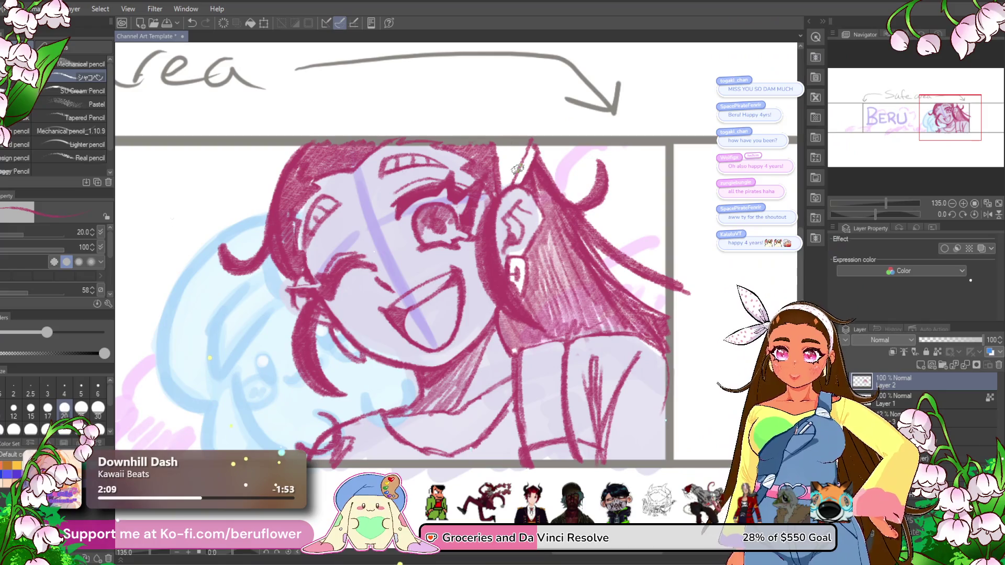
{"action": "mouse_move", "coordinate": [518, 169]}
{"action": "left_mouse_down"}
{"action": "mouse_move", "coordinate": [576, 105]}
{"action": "mouse_move", "coordinate": [497, 239]}
{"action": "left_mouse_up"}
- Try two pencil strokes at the character's neck, then undo them
{"action": "scroll", "coordinate": [479, 236], "scroll_direction": "down", "scroll_amount": 2}
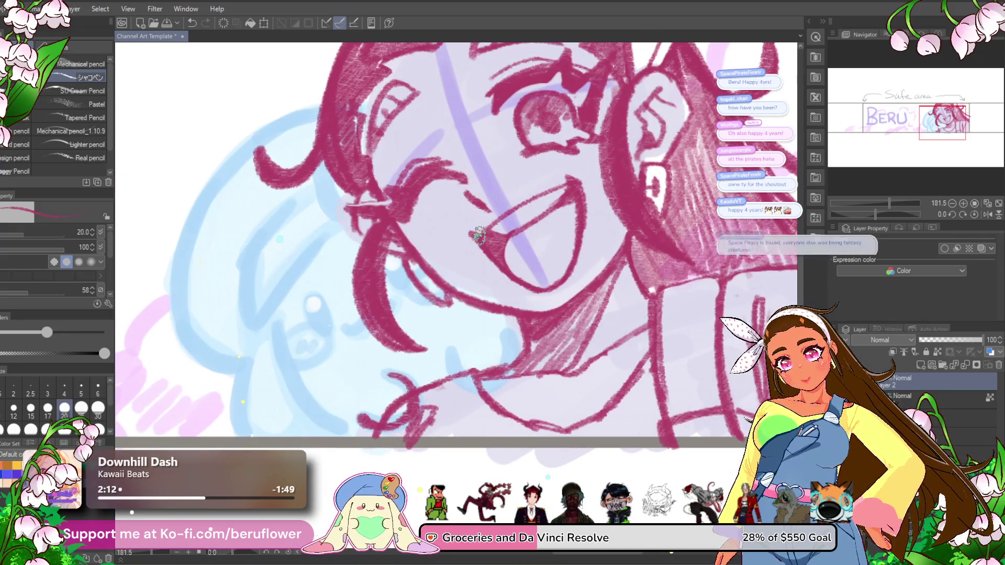
{"action": "scroll", "coordinate": [479, 236], "scroll_direction": "down", "scroll_amount": 3}
{"action": "scroll", "coordinate": [479, 236], "scroll_direction": "up", "scroll_amount": 3}
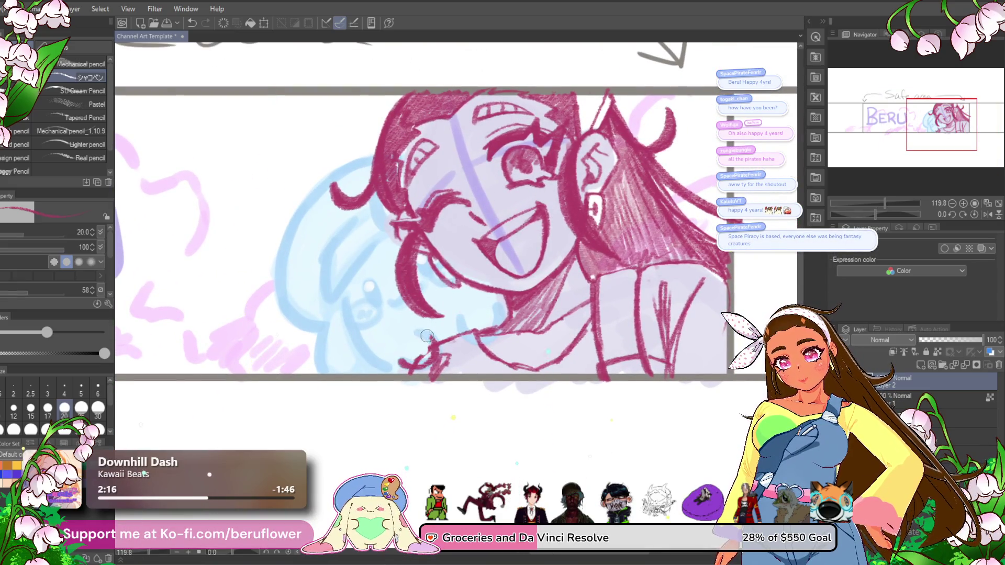
{"action": "mouse_move", "coordinate": [427, 336]}
{"action": "left_mouse_down"}
{"action": "mouse_move", "coordinate": [564, 375]}
{"action": "mouse_move", "coordinate": [586, 335]}
{"action": "left_mouse_up"}
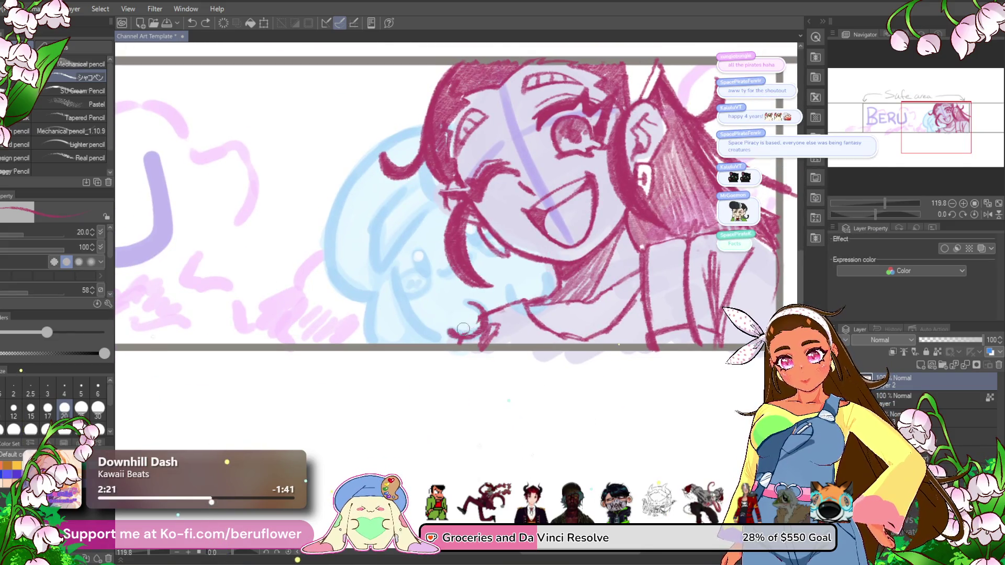
{"action": "scroll", "coordinate": [497, 304], "scroll_direction": "up", "scroll_amount": 1}
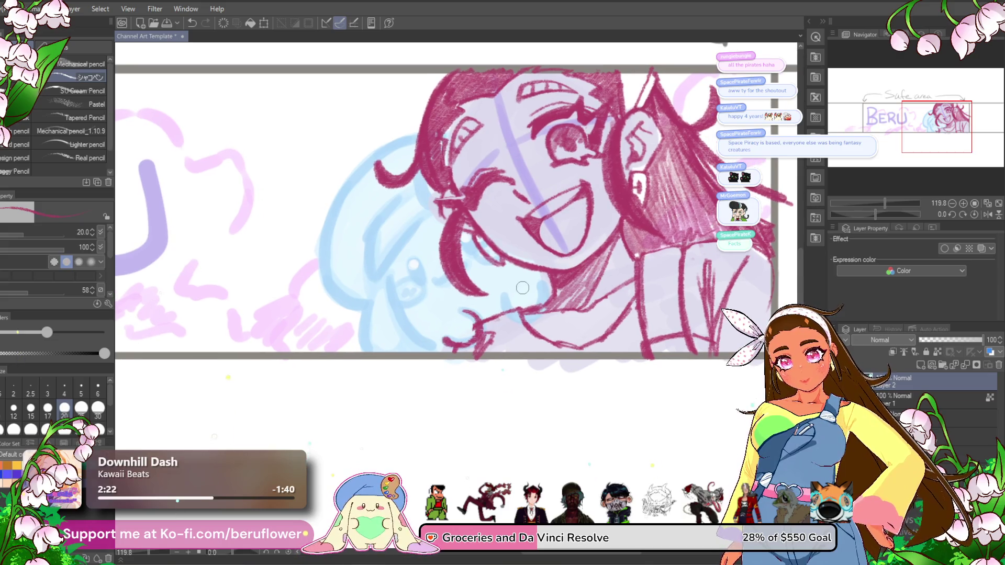
{"action": "mouse_move", "coordinate": [388, 279]}
{"action": "left_mouse_down"}
{"action": "mouse_move", "coordinate": [402, 320]}
{"action": "mouse_move", "coordinate": [439, 355]}
{"action": "mouse_move", "coordinate": [454, 347]}
{"action": "left_mouse_up"}
{"action": "left_click_drag", "start_coordinate": [393, 281], "coordinate": [382, 345]}
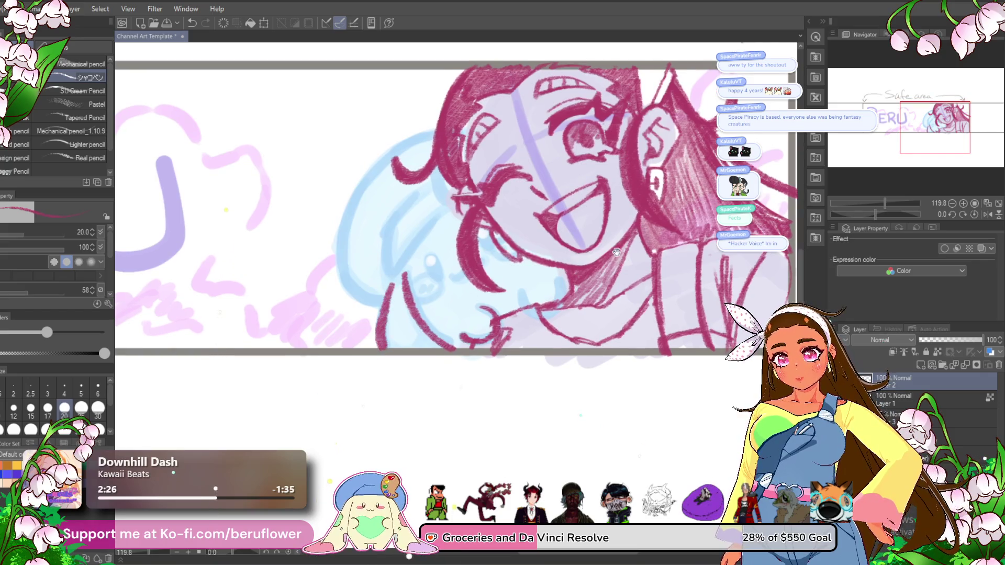
{"action": "left_click_drag", "start_coordinate": [616, 252], "coordinate": [587, 282]}
{"action": "key", "text": "ctrl+z"}
{"action": "key", "text": "ctrl+z"}
{"action": "key", "text": "ctrl+z"}
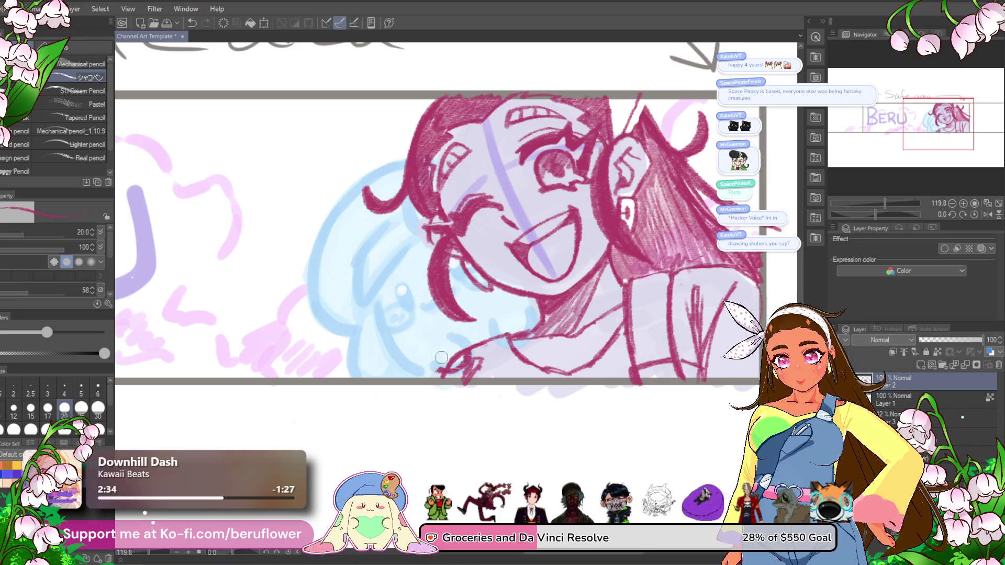
- Hide the pink lineart layer and add a new layer for inking the blob
{"action": "mouse_move", "coordinate": [455, 362]}
{"action": "left_mouse_down"}
{"action": "mouse_move", "coordinate": [414, 373]}
{"action": "mouse_move", "coordinate": [340, 457]}
{"action": "left_mouse_up"}
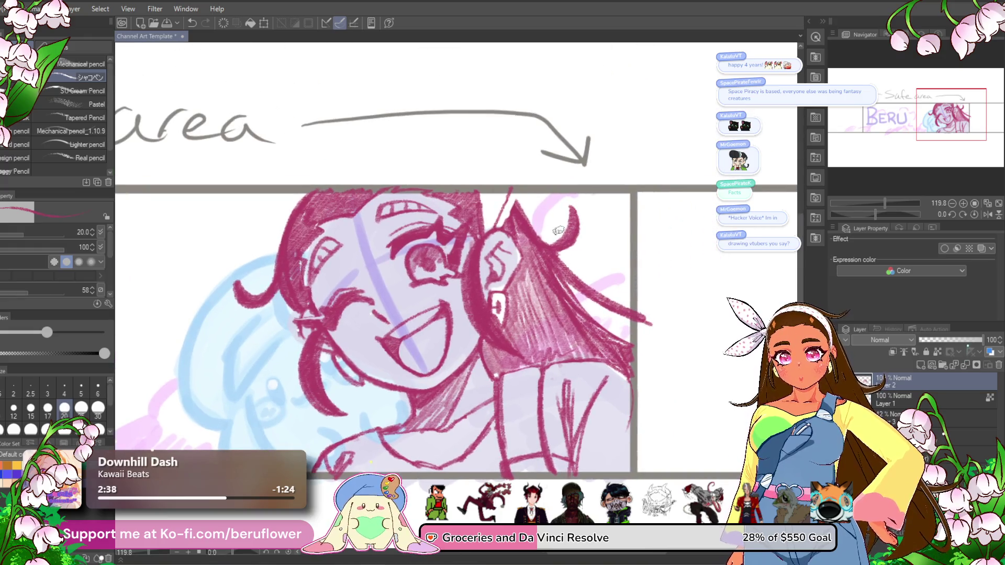
{"action": "left_click_drag", "start_coordinate": [509, 217], "coordinate": [524, 214]}
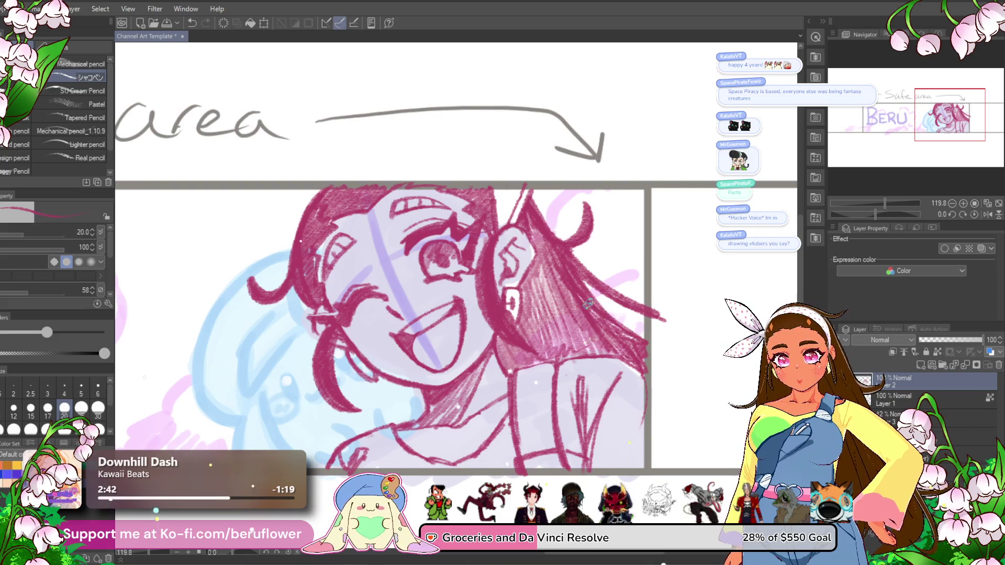
{"action": "scroll", "coordinate": [451, 361], "scroll_direction": "down", "scroll_amount": 4}
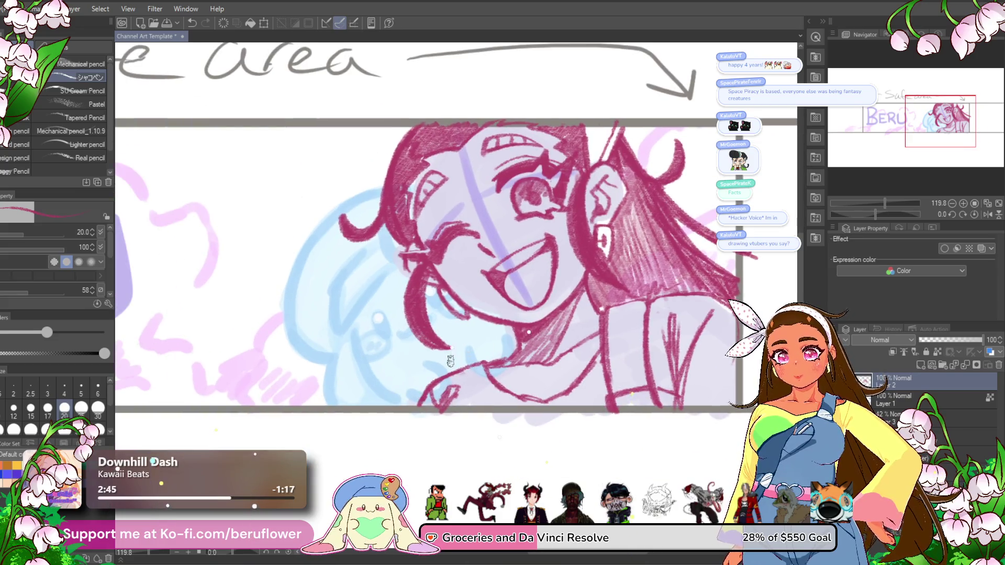
{"action": "scroll", "coordinate": [450, 361], "scroll_direction": "up", "scroll_amount": 3}
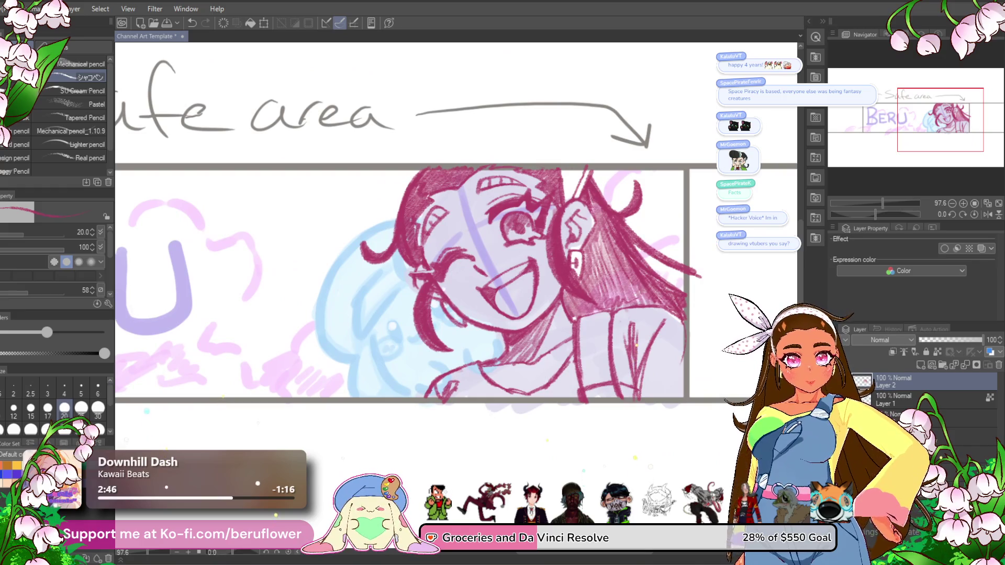
{"action": "key", "text": "Delete"}
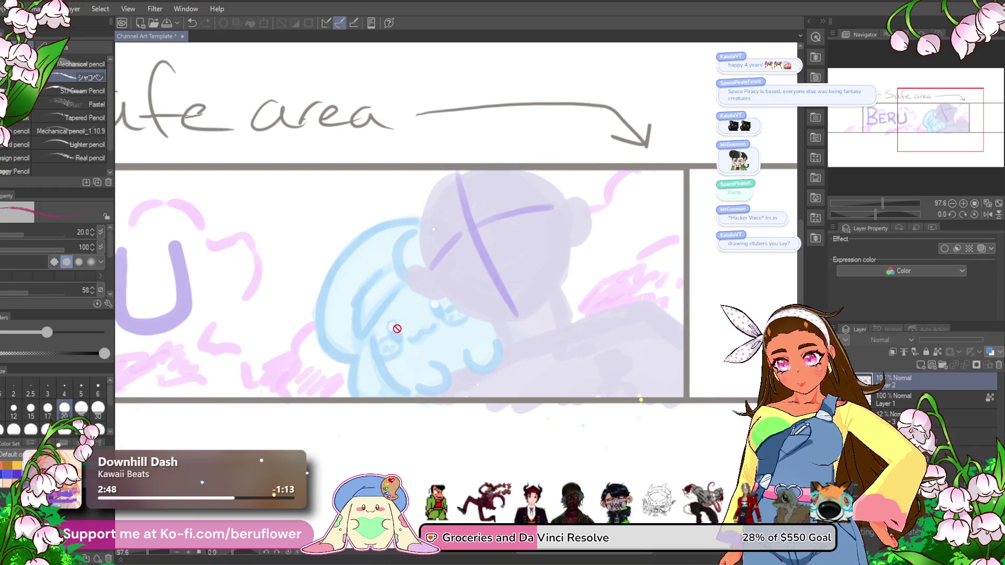
{"action": "left_click", "coordinate": [921, 365]}
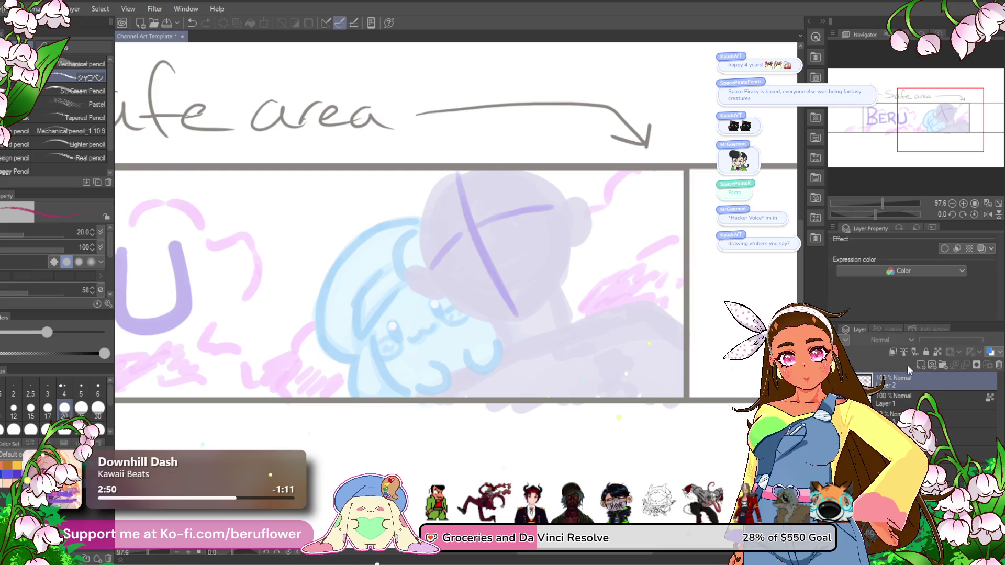
- Paint magenta blushes on the blob's cheeks and draw its ω mouth between them
{"action": "scroll", "coordinate": [411, 312], "scroll_direction": "up", "scroll_amount": 3}
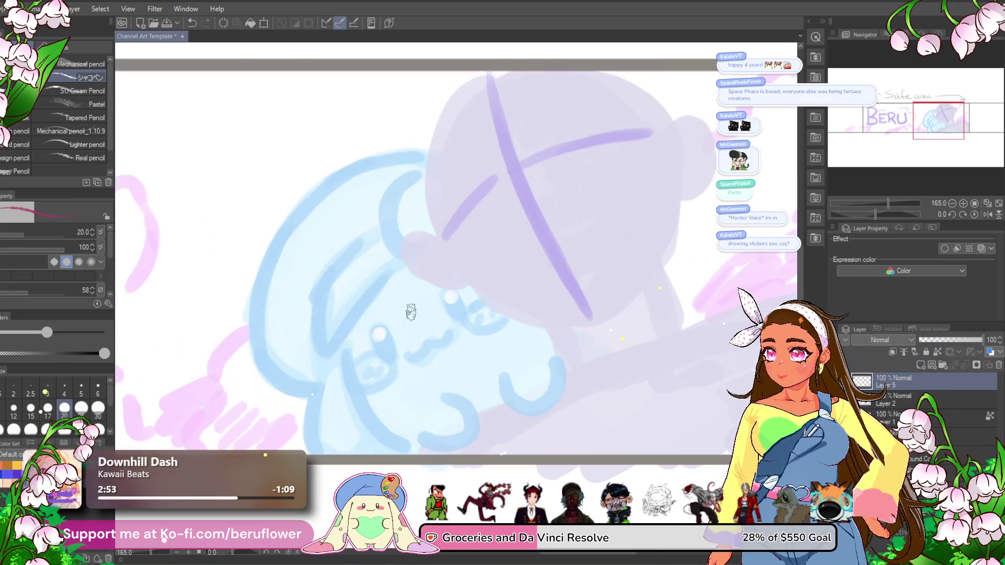
{"action": "scroll", "coordinate": [411, 312], "scroll_direction": "down", "scroll_amount": 2}
{"action": "mouse_move", "coordinate": [418, 306]}
{"action": "left_mouse_down"}
{"action": "mouse_move", "coordinate": [423, 324]}
{"action": "mouse_move", "coordinate": [421, 314]}
{"action": "left_mouse_up"}
{"action": "mouse_move", "coordinate": [474, 275]}
{"action": "left_mouse_down"}
{"action": "mouse_move", "coordinate": [481, 292]}
{"action": "mouse_move", "coordinate": [479, 280]}
{"action": "left_mouse_up"}
{"action": "left_click_drag", "start_coordinate": [437, 328], "coordinate": [477, 304]}
{"action": "mouse_move", "coordinate": [409, 327]}
{"action": "left_mouse_down"}
{"action": "mouse_move", "coordinate": [438, 299]}
{"action": "mouse_move", "coordinate": [433, 326]}
{"action": "mouse_move", "coordinate": [459, 302]}
{"action": "left_mouse_up"}
- Circle and hatch both blushes, then add smile curves below the cheeks
{"action": "mouse_move", "coordinate": [518, 263]}
{"action": "left_mouse_down"}
{"action": "mouse_move", "coordinate": [506, 266]}
{"action": "mouse_move", "coordinate": [517, 269]}
{"action": "left_mouse_up"}
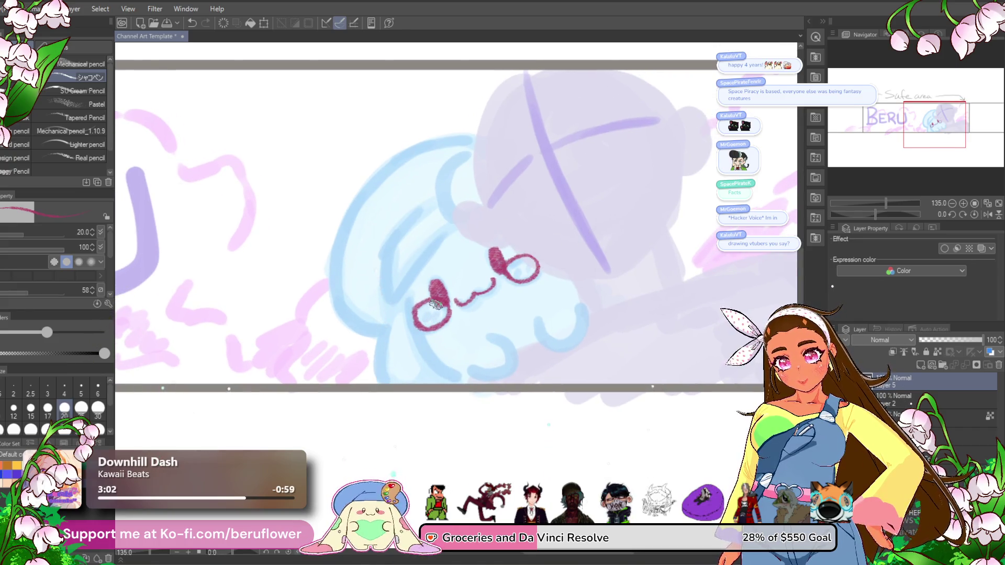
{"action": "left_click_drag", "start_coordinate": [424, 310], "coordinate": [425, 317]}
{"action": "mouse_move", "coordinate": [514, 266]}
{"action": "left_mouse_down"}
{"action": "mouse_move", "coordinate": [530, 271]}
{"action": "mouse_move", "coordinate": [488, 270]}
{"action": "left_mouse_up"}
{"action": "mouse_move", "coordinate": [463, 305]}
{"action": "left_mouse_down"}
{"action": "mouse_move", "coordinate": [491, 330]}
{"action": "mouse_move", "coordinate": [456, 346]}
{"action": "mouse_move", "coordinate": [435, 331]}
{"action": "left_mouse_up"}
{"action": "mouse_move", "coordinate": [553, 303]}
{"action": "left_mouse_down"}
{"action": "mouse_move", "coordinate": [559, 259]}
{"action": "mouse_move", "coordinate": [542, 286]}
{"action": "mouse_move", "coordinate": [548, 295]}
{"action": "left_mouse_up"}
{"action": "left_click_drag", "start_coordinate": [402, 278], "coordinate": [426, 343]}
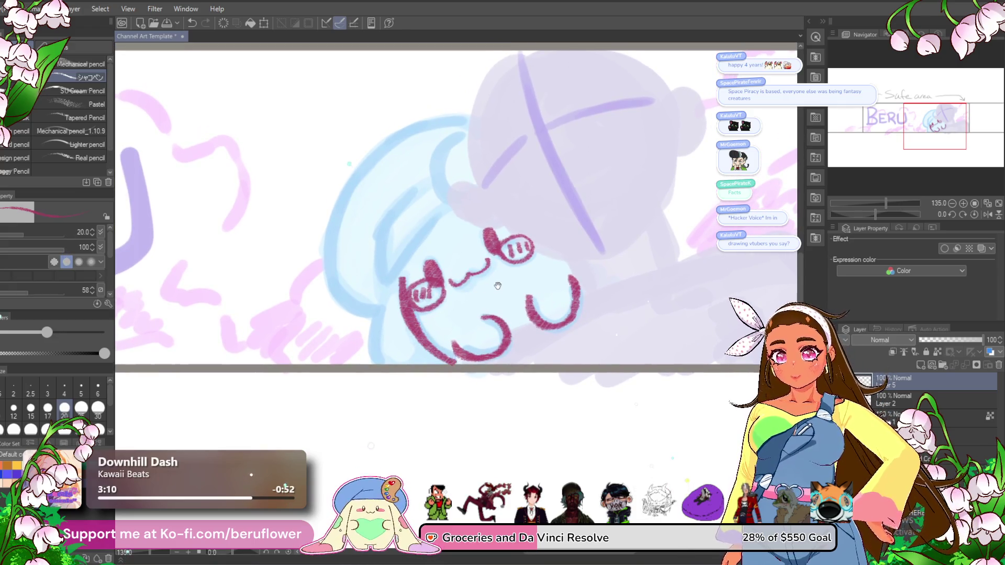
- Add short outline strokes along the left side of the blob's face
{"action": "scroll", "coordinate": [463, 235], "scroll_direction": "up", "scroll_amount": 1}
{"action": "scroll", "coordinate": [477, 217], "scroll_direction": "up", "scroll_amount": 2}
{"action": "scroll", "coordinate": [469, 223], "scroll_direction": "down", "scroll_amount": 3}
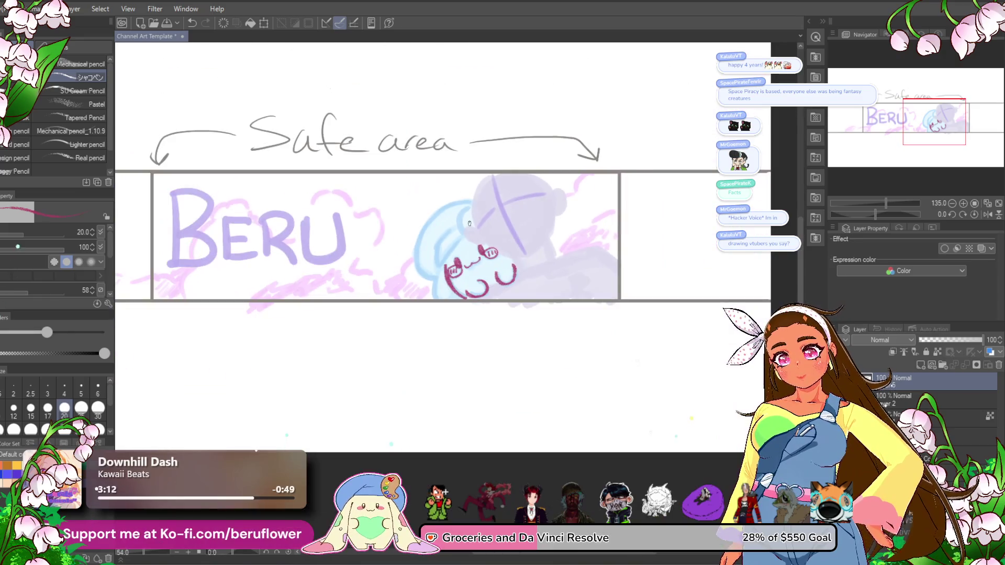
{"action": "scroll", "coordinate": [590, 352], "scroll_direction": "up", "scroll_amount": 2}
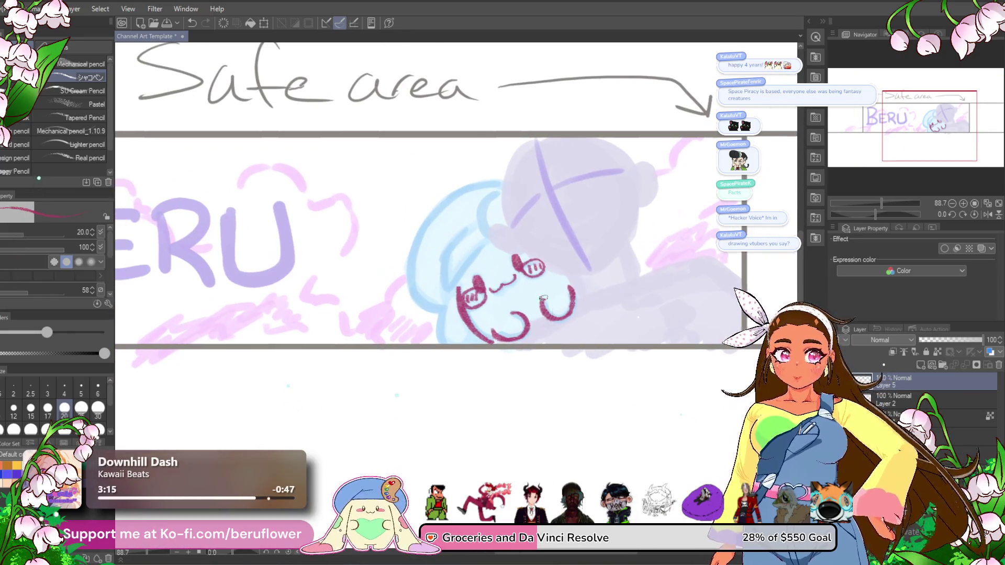
{"action": "left_click_drag", "start_coordinate": [486, 236], "coordinate": [453, 296]}
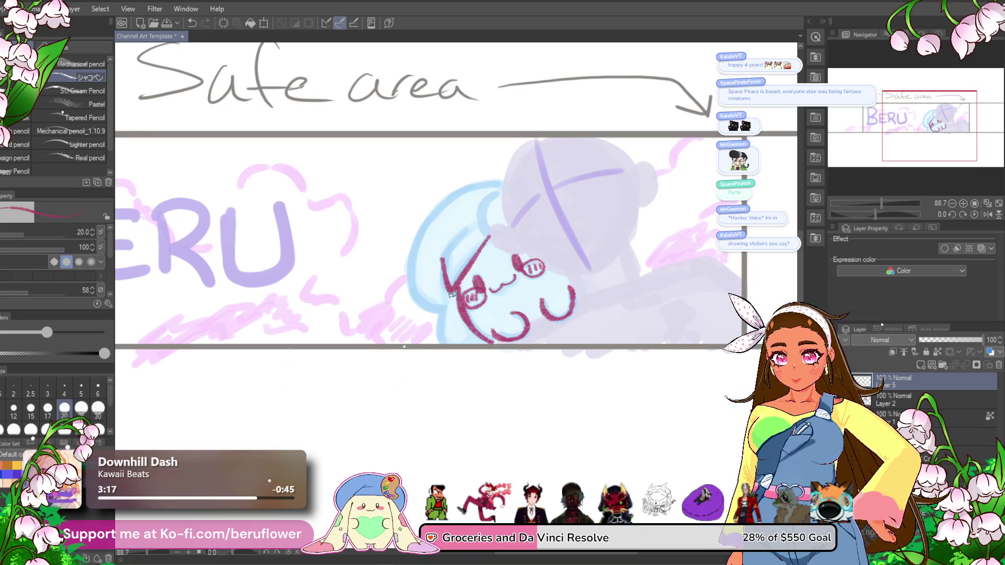
{"action": "left_click_drag", "start_coordinate": [442, 258], "coordinate": [465, 226]}
{"action": "scroll", "coordinate": [465, 225], "scroll_direction": "up", "scroll_amount": 3}
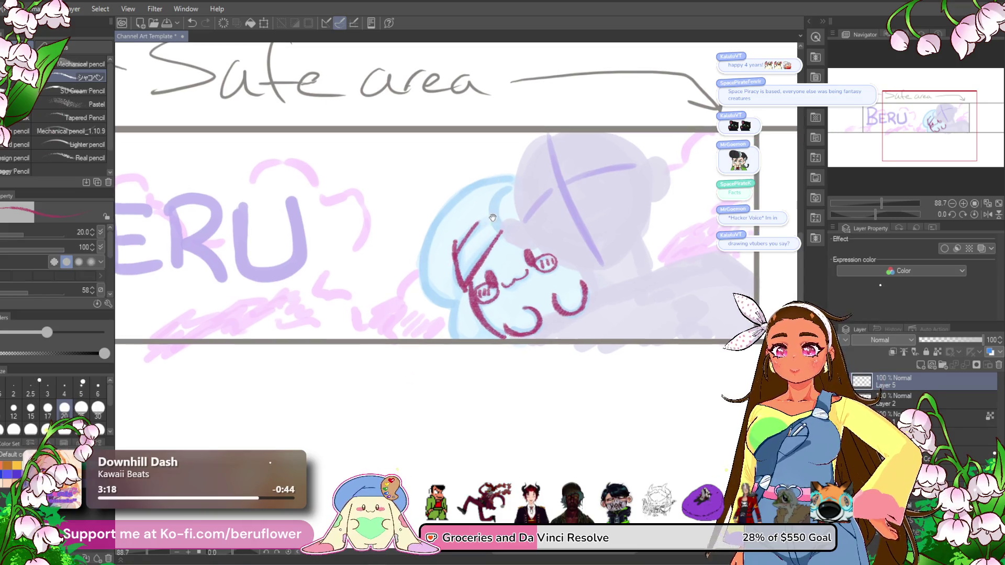
{"action": "scroll", "coordinate": [490, 206], "scroll_direction": "down", "scroll_amount": 3}
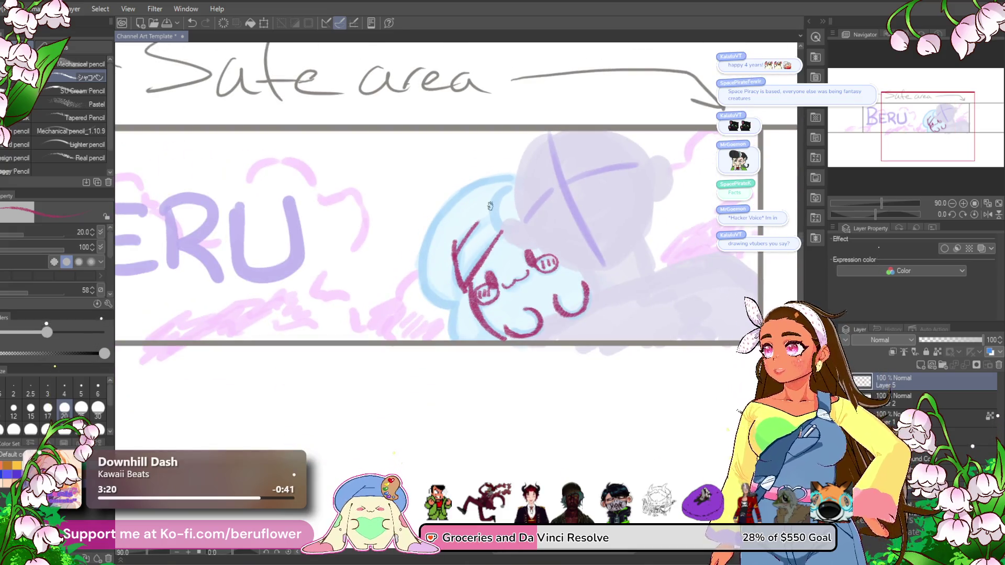
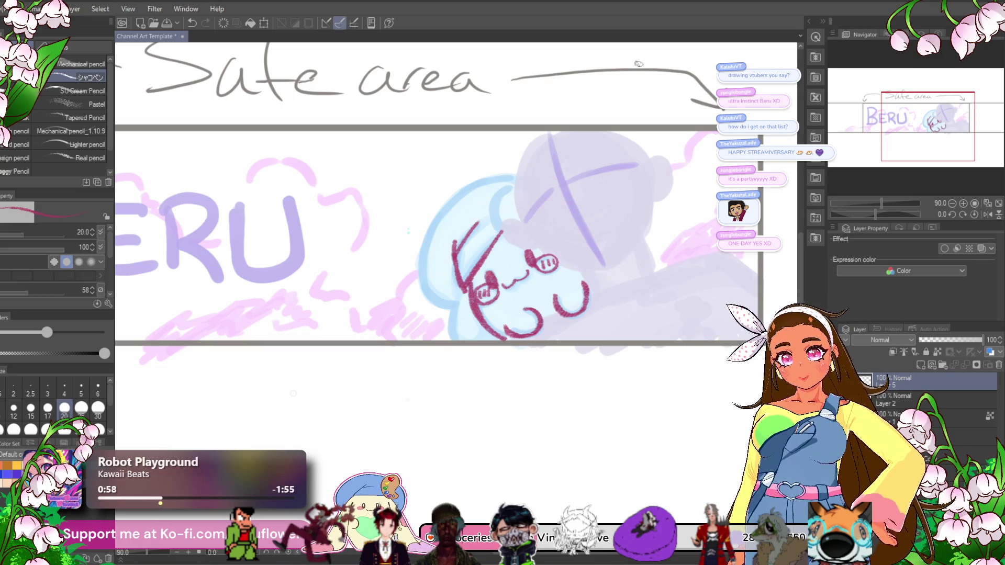
- Trace chibi Beru's head and face outline in dark pink over the pale blue sketch
{"action": "scroll", "coordinate": [497, 260], "scroll_direction": "up", "scroll_amount": 5}
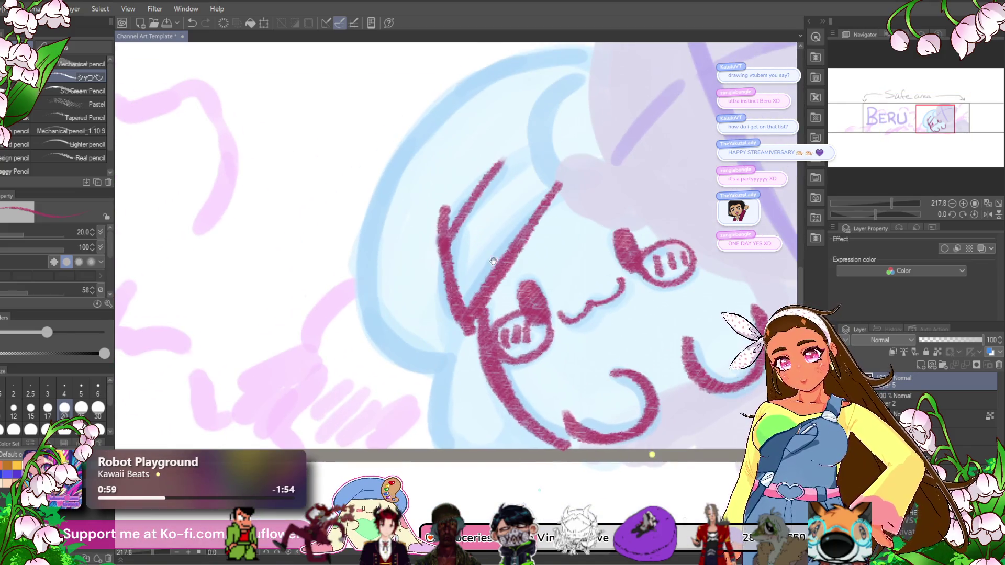
{"action": "mouse_move", "coordinate": [476, 215]}
{"action": "left_mouse_down"}
{"action": "mouse_move", "coordinate": [436, 244]}
{"action": "mouse_move", "coordinate": [555, 131]}
{"action": "mouse_move", "coordinate": [481, 232]}
{"action": "left_mouse_up"}
{"action": "mouse_move", "coordinate": [565, 78]}
{"action": "left_mouse_down"}
{"action": "mouse_move", "coordinate": [386, 157]}
{"action": "mouse_move", "coordinate": [330, 285]}
{"action": "left_mouse_up"}
{"action": "mouse_move", "coordinate": [365, 192]}
{"action": "left_mouse_down"}
{"action": "mouse_move", "coordinate": [357, 390]}
{"action": "mouse_move", "coordinate": [414, 419]}
{"action": "left_mouse_up"}
{"action": "scroll", "coordinate": [414, 419], "scroll_direction": "down", "scroll_amount": 3}
{"action": "mouse_move", "coordinate": [413, 322]}
{"action": "left_mouse_down"}
{"action": "mouse_move", "coordinate": [434, 262]}
{"action": "mouse_move", "coordinate": [412, 393]}
{"action": "left_mouse_up"}
{"action": "scroll", "coordinate": [669, 261], "scroll_direction": "down", "scroll_amount": 5}
{"action": "scroll", "coordinate": [669, 260], "scroll_direction": "up", "scroll_amount": 3}
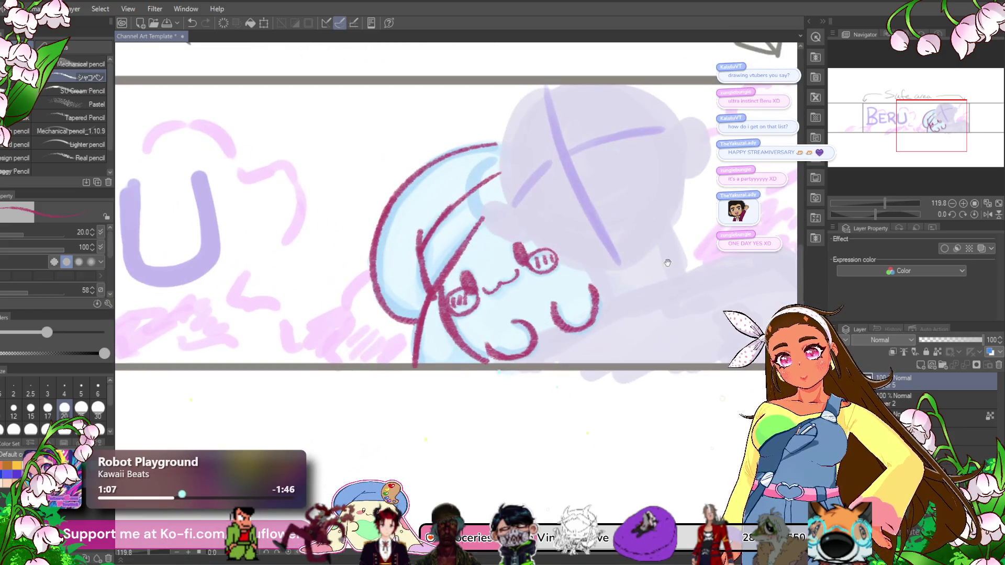
{"action": "left_click_drag", "start_coordinate": [669, 261], "coordinate": [632, 292]}
- Move the Beru line art down and left, tilt it slightly counter-clockwise, and commit the transform
{"action": "key", "text": "ctrl+t"}
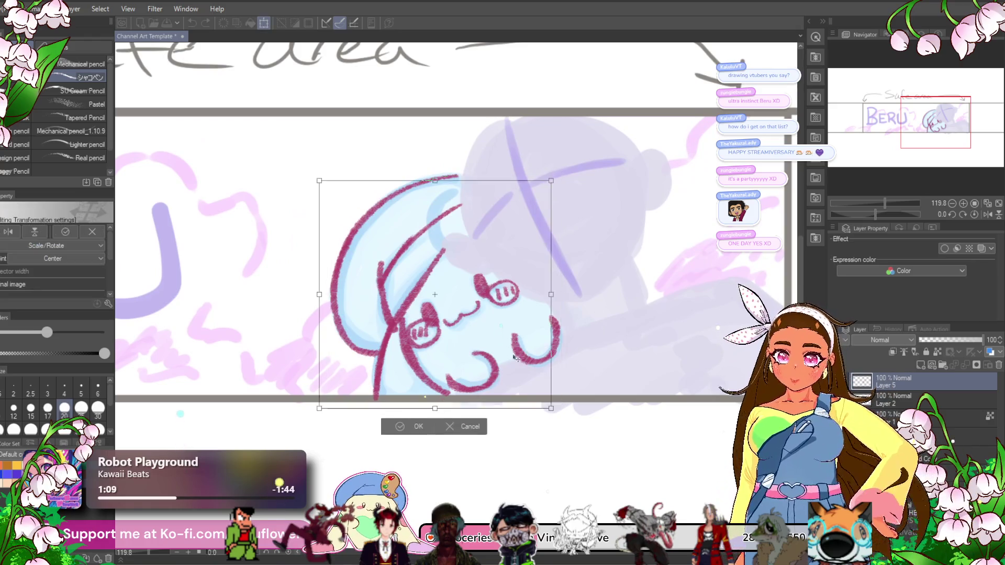
{"action": "left_click_drag", "start_coordinate": [517, 356], "coordinate": [479, 370]}
{"action": "mouse_move", "coordinate": [548, 327]}
{"action": "left_mouse_down"}
{"action": "mouse_move", "coordinate": [549, 296]}
{"action": "mouse_move", "coordinate": [538, 366]}
{"action": "left_mouse_up"}
{"action": "key", "text": "Return"}
{"action": "scroll", "coordinate": [536, 372], "scroll_direction": "down", "scroll_amount": 2}
{"action": "scroll", "coordinate": [504, 325], "scroll_direction": "down", "scroll_amount": 3}
{"action": "scroll", "coordinate": [504, 325], "scroll_direction": "up", "scroll_amount": 2}
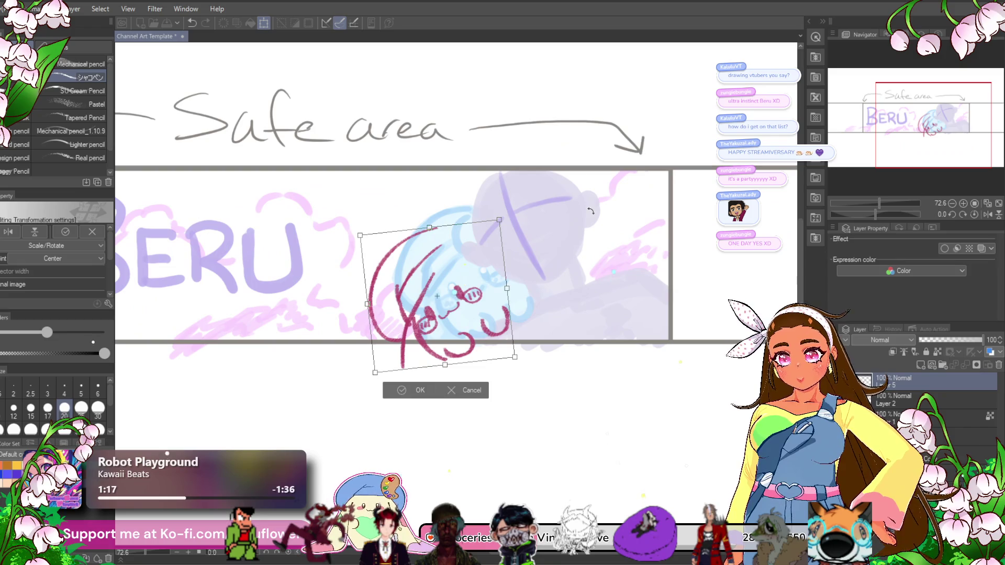
{"action": "scroll", "coordinate": [590, 210], "scroll_direction": "up", "scroll_amount": 3}
{"action": "key", "text": "Return"}
{"action": "left_click_drag", "start_coordinate": [523, 311], "coordinate": [622, 212]}
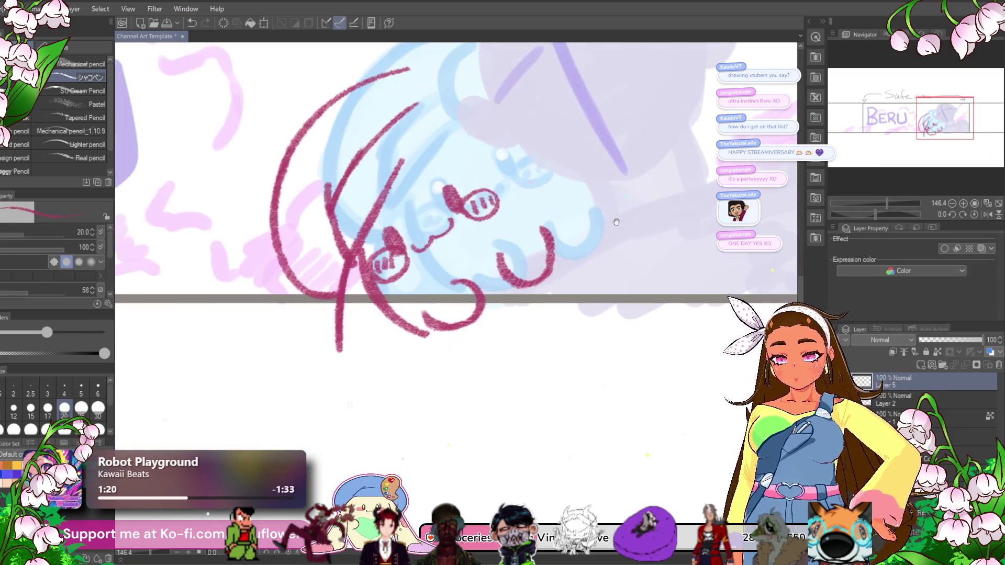
- Erase the lower tail of Beru's outline stroke and restore the girl's face line art
{"action": "mouse_move", "coordinate": [341, 341]}
{"action": "left_mouse_down"}
{"action": "mouse_move", "coordinate": [362, 333]}
{"action": "mouse_move", "coordinate": [343, 309]}
{"action": "mouse_move", "coordinate": [506, 307]}
{"action": "mouse_move", "coordinate": [450, 320]}
{"action": "mouse_move", "coordinate": [529, 311]}
{"action": "left_mouse_up"}
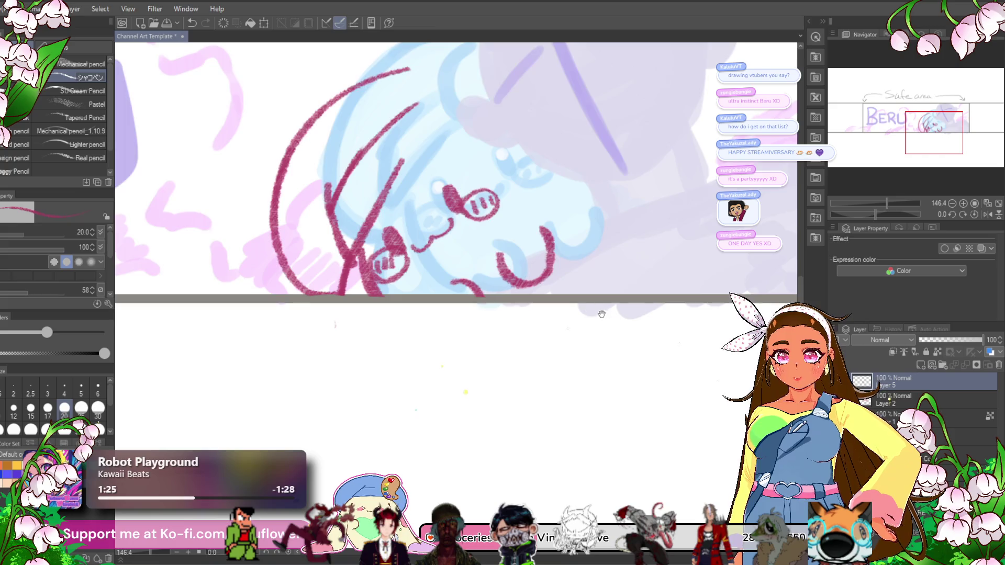
{"action": "left_click_drag", "start_coordinate": [601, 311], "coordinate": [546, 354]}
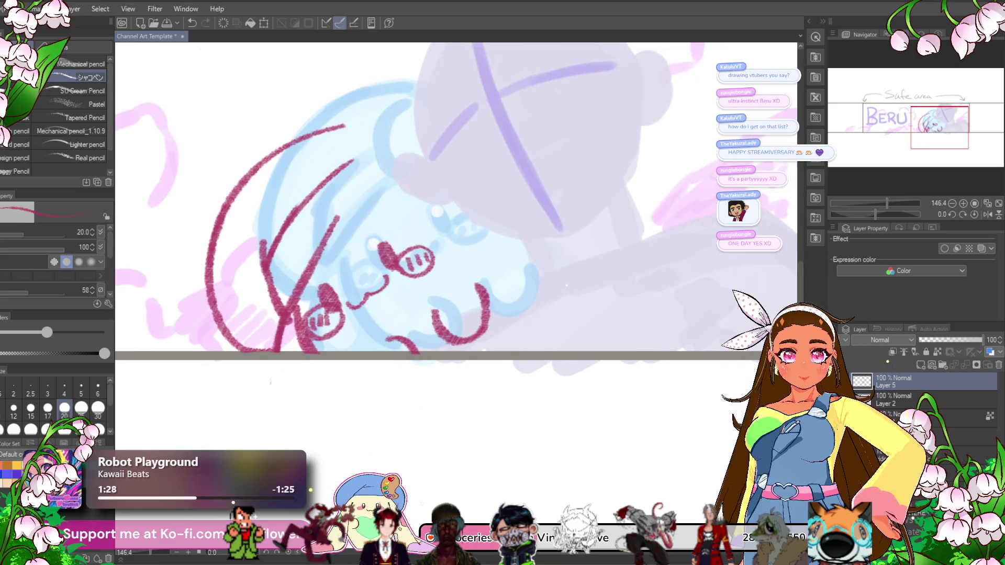
{"action": "key", "text": "ctrl+z"}
{"action": "left_click_drag", "start_coordinate": [622, 373], "coordinate": [672, 427]}
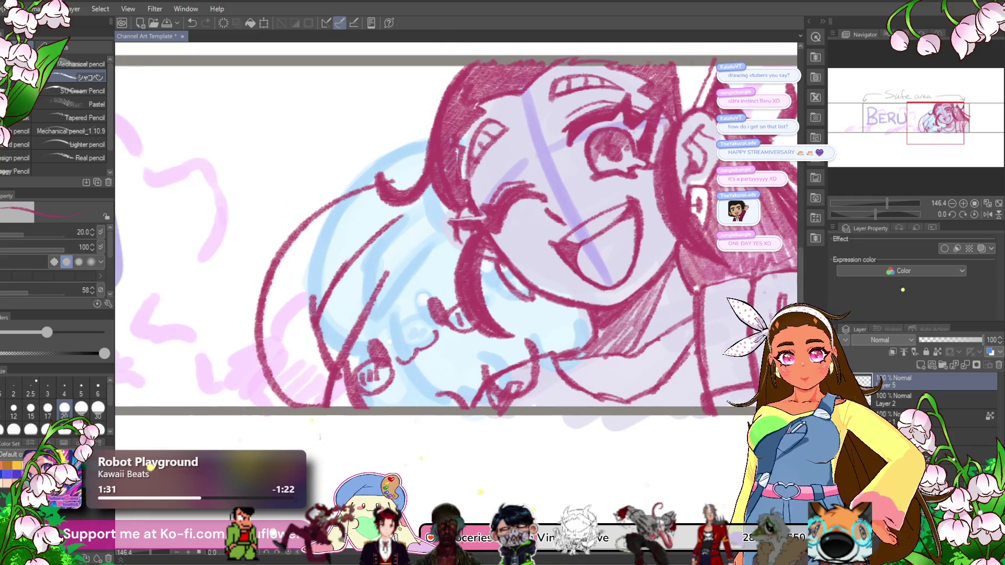
- Draw a stroke from the lower left into the girl's hair and test short lines at her chin
{"action": "key", "text": "ctrl+z"}
{"action": "key", "text": "ctrl+y"}
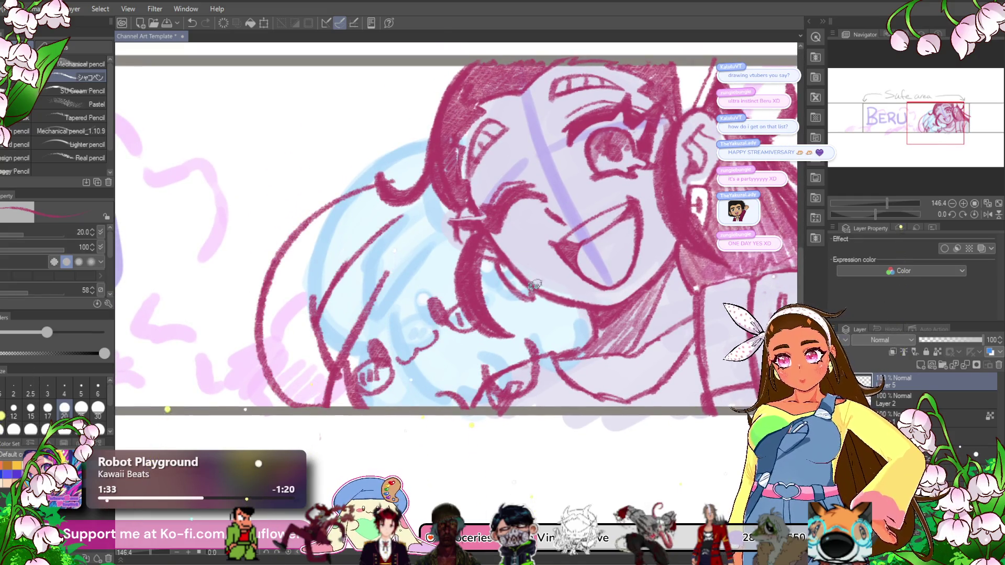
{"action": "left_click_drag", "start_coordinate": [402, 205], "coordinate": [446, 174]}
{"action": "mouse_move", "coordinate": [314, 336]}
{"action": "left_mouse_down"}
{"action": "mouse_move", "coordinate": [400, 156]}
{"action": "mouse_move", "coordinate": [463, 144]}
{"action": "mouse_move", "coordinate": [350, 343]}
{"action": "mouse_move", "coordinate": [424, 247]}
{"action": "left_mouse_up"}
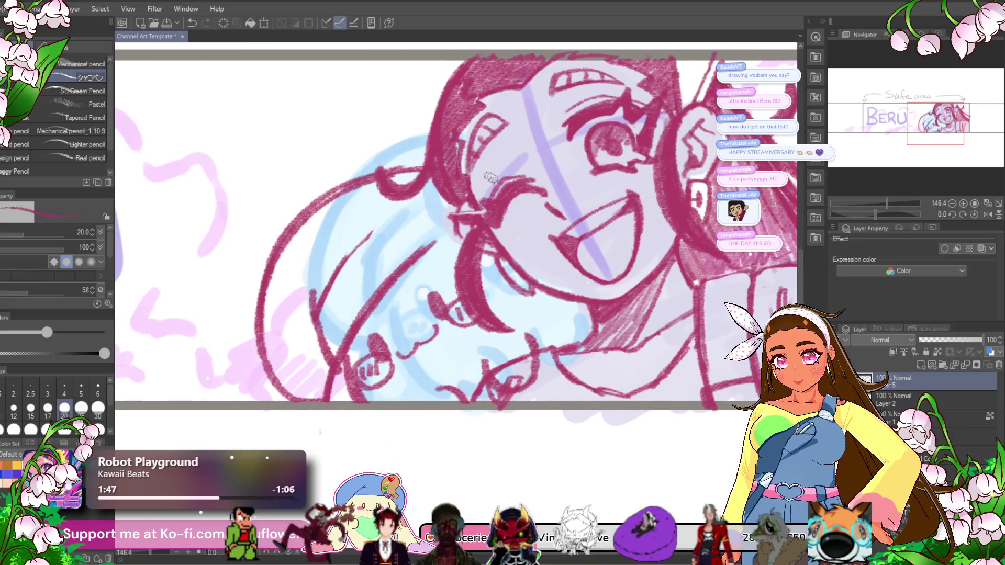
{"action": "key", "text": "ctrl+z"}
{"action": "mouse_move", "coordinate": [356, 342]}
{"action": "left_mouse_down"}
{"action": "mouse_move", "coordinate": [375, 294]}
{"action": "mouse_move", "coordinate": [452, 235]}
{"action": "left_mouse_up"}
{"action": "key", "text": "ctrl+z"}
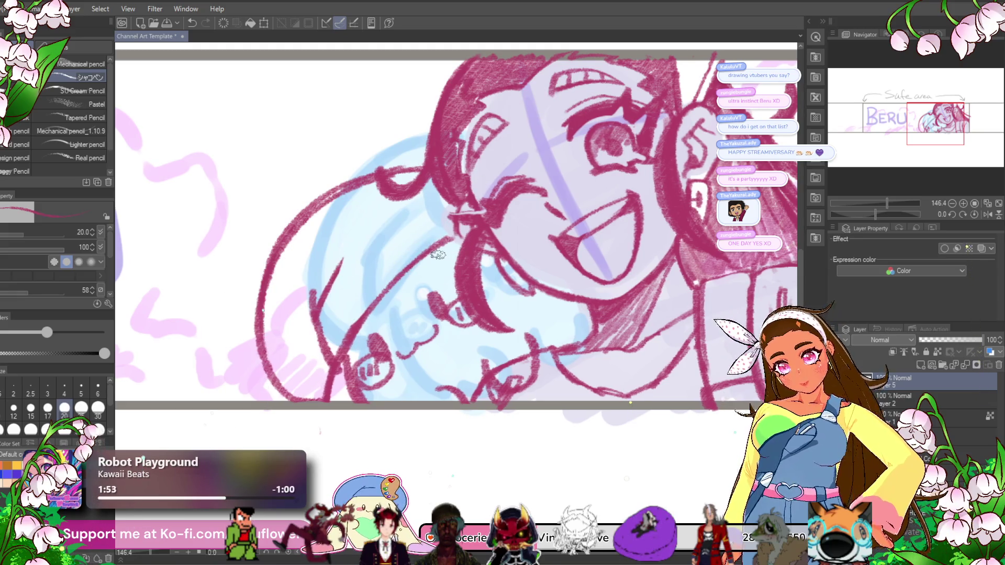
{"action": "key", "text": "ctrl+z"}
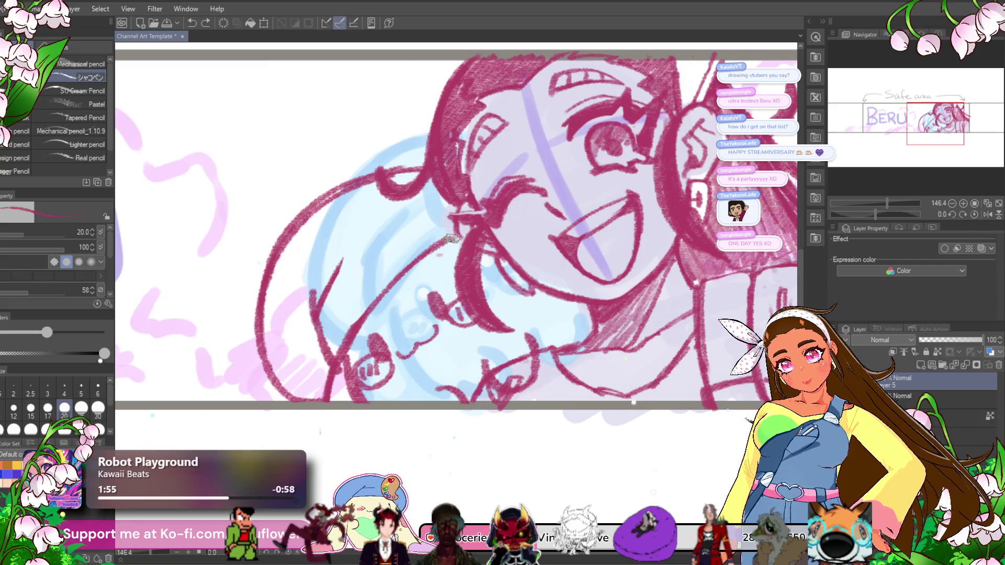
{"action": "left_click_drag", "start_coordinate": [454, 239], "coordinate": [445, 266]}
- Redraw the girl's chin and neck line over several attempts, then select Layer 2
{"action": "mouse_move", "coordinate": [579, 305]}
{"action": "left_mouse_down"}
{"action": "mouse_move", "coordinate": [558, 260]}
{"action": "mouse_move", "coordinate": [538, 258]}
{"action": "left_mouse_up"}
{"action": "left_click_drag", "start_coordinate": [438, 225], "coordinate": [510, 291]}
{"action": "key", "text": "ctrl+z"}
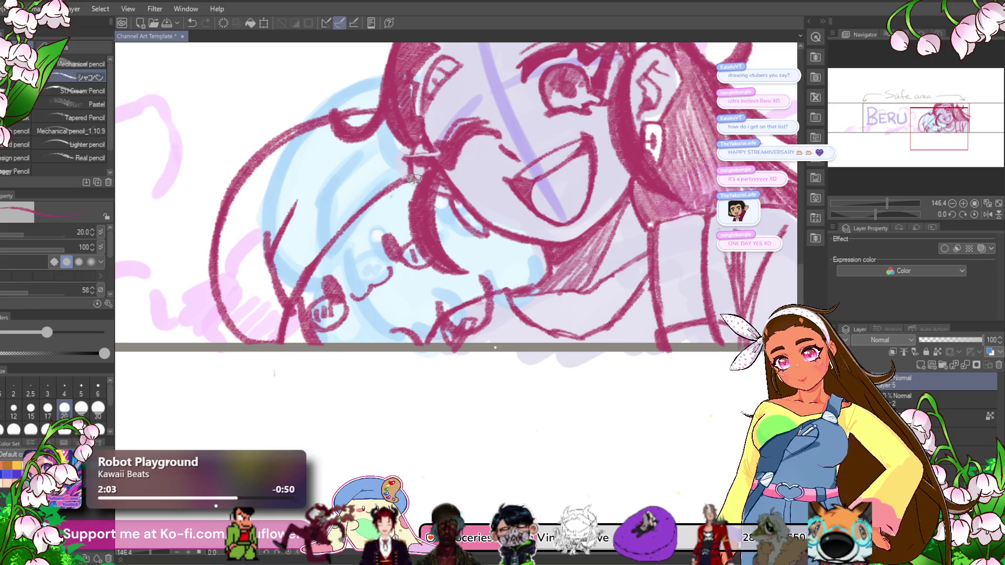
{"action": "left_click_drag", "start_coordinate": [440, 225], "coordinate": [527, 293]}
{"action": "left_click_drag", "start_coordinate": [497, 262], "coordinate": [528, 292]}
{"action": "key", "text": "ctrl+z"}
{"action": "left_click_drag", "start_coordinate": [474, 229], "coordinate": [523, 286]}
{"action": "key", "text": "ctrl+z"}
{"action": "mouse_move", "coordinate": [473, 230]}
{"action": "left_mouse_down"}
{"action": "mouse_move", "coordinate": [505, 279]}
{"action": "mouse_move", "coordinate": [526, 288]}
{"action": "left_mouse_up"}
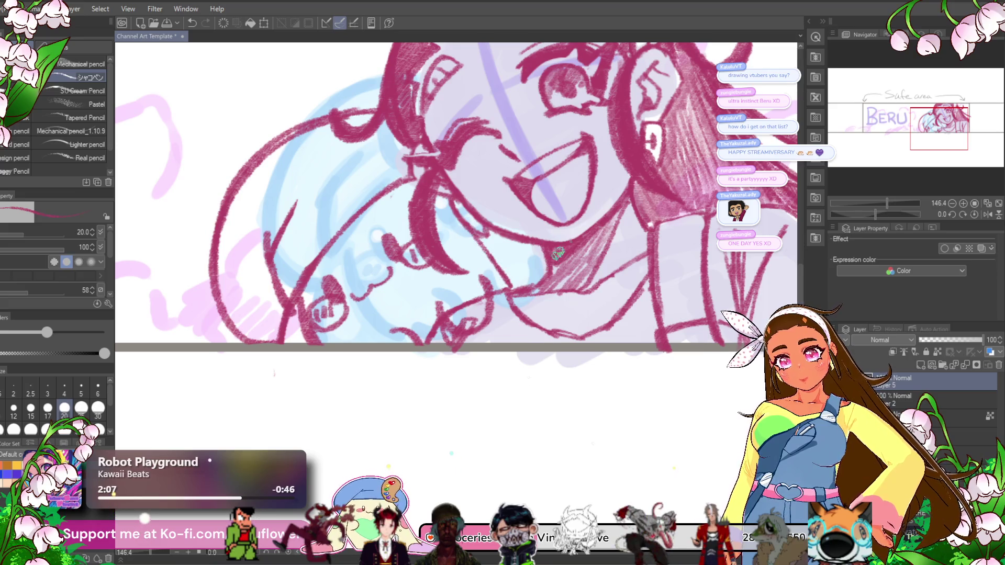
{"action": "left_click_drag", "start_coordinate": [553, 258], "coordinate": [562, 250]}
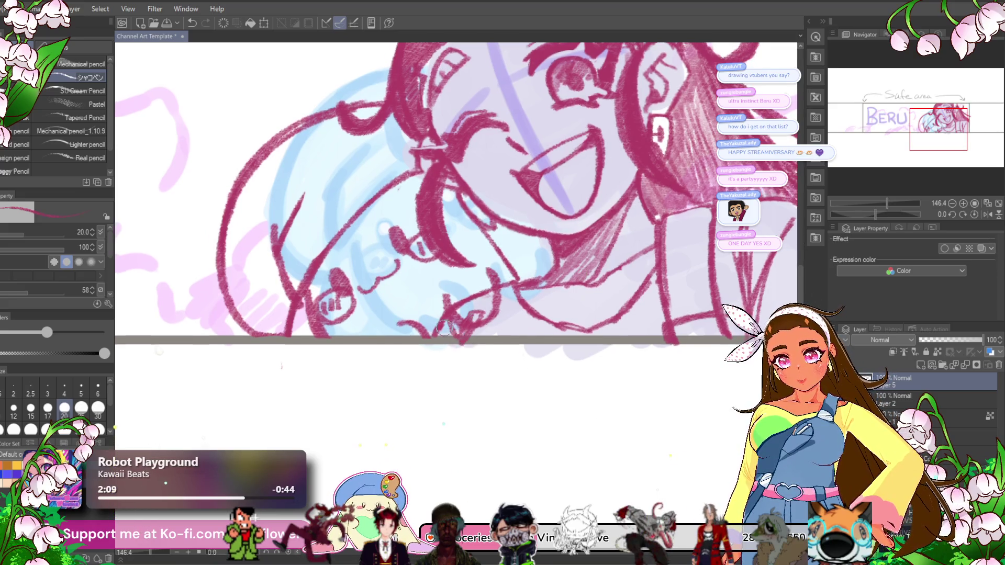
{"action": "left_click", "coordinate": [876, 405]}
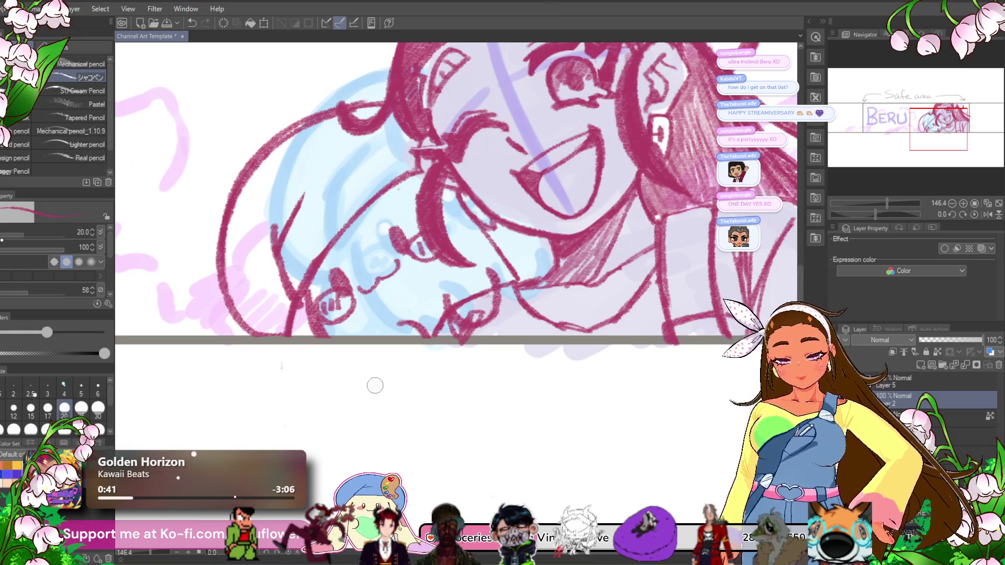
{"action": "left_click", "coordinate": [942, 382]}
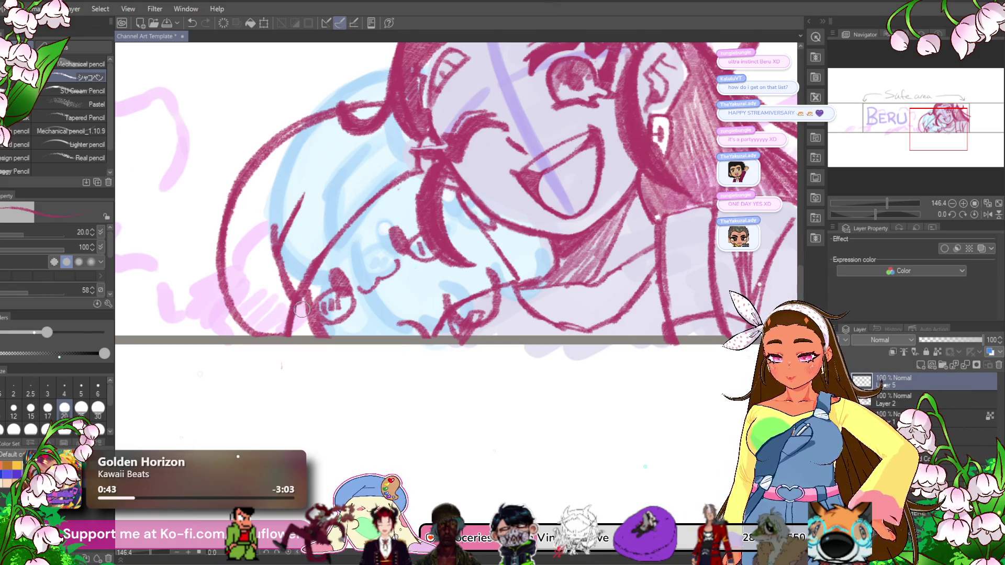
{"action": "scroll", "coordinate": [297, 333], "scroll_direction": "down", "scroll_amount": 5}
{"action": "scroll", "coordinate": [314, 314], "scroll_direction": "up", "scroll_amount": 6}
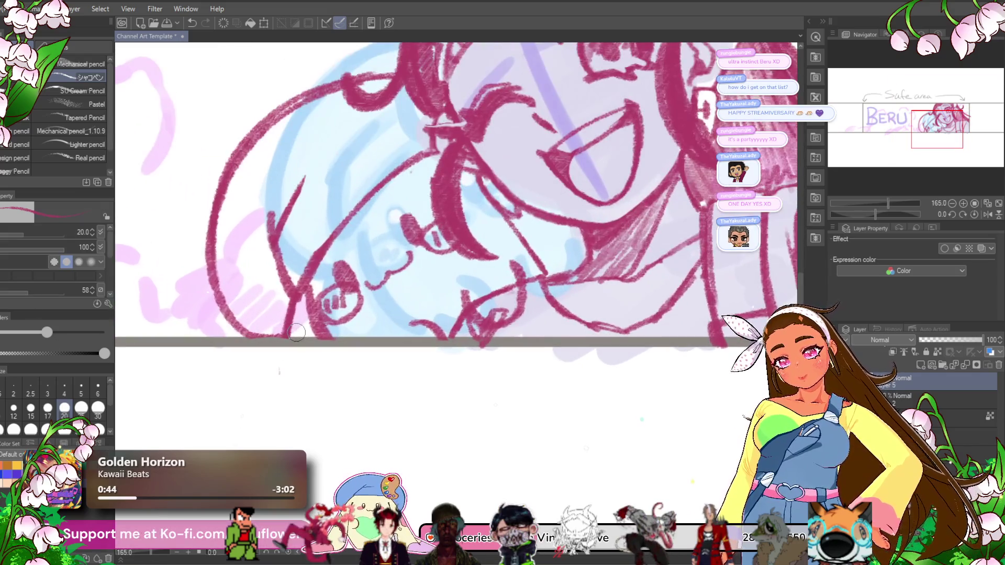
{"action": "left_click_drag", "start_coordinate": [348, 260], "coordinate": [392, 313]}
{"action": "mouse_move", "coordinate": [343, 356]}
{"action": "left_mouse_down"}
{"action": "mouse_move", "coordinate": [326, 293]}
{"action": "mouse_move", "coordinate": [340, 369]}
{"action": "left_mouse_up"}
{"action": "left_click_drag", "start_coordinate": [325, 306], "coordinate": [349, 379]}
{"action": "left_click_drag", "start_coordinate": [325, 280], "coordinate": [340, 365]}
{"action": "left_click_drag", "start_coordinate": [338, 373], "coordinate": [322, 385]}
{"action": "scroll", "coordinate": [328, 378], "scroll_direction": "down", "scroll_amount": 5}
{"action": "scroll", "coordinate": [329, 378], "scroll_direction": "up", "scroll_amount": 4}
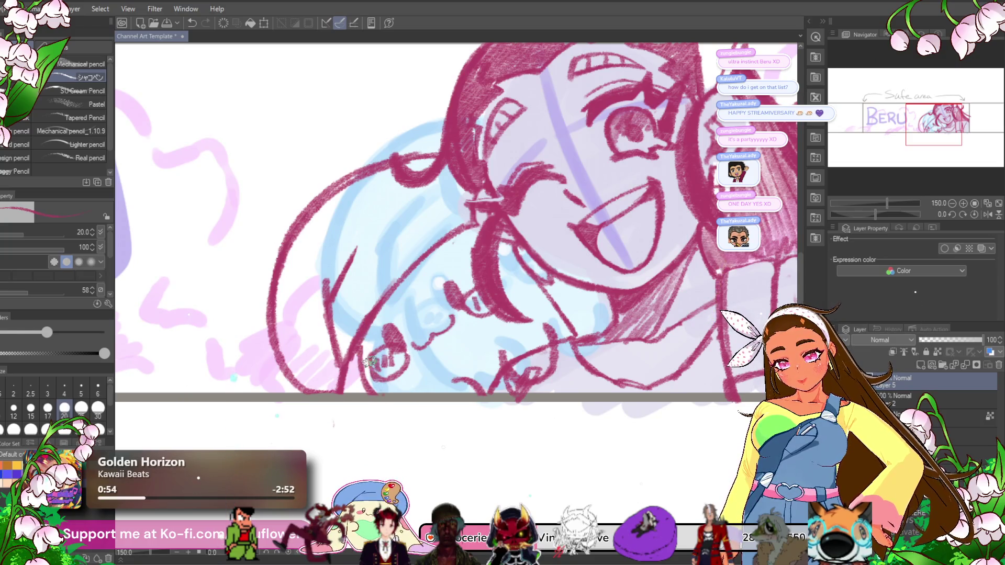
{"action": "scroll", "coordinate": [371, 357], "scroll_direction": "down", "scroll_amount": 5}
{"action": "scroll", "coordinate": [471, 351], "scroll_direction": "up", "scroll_amount": 4}
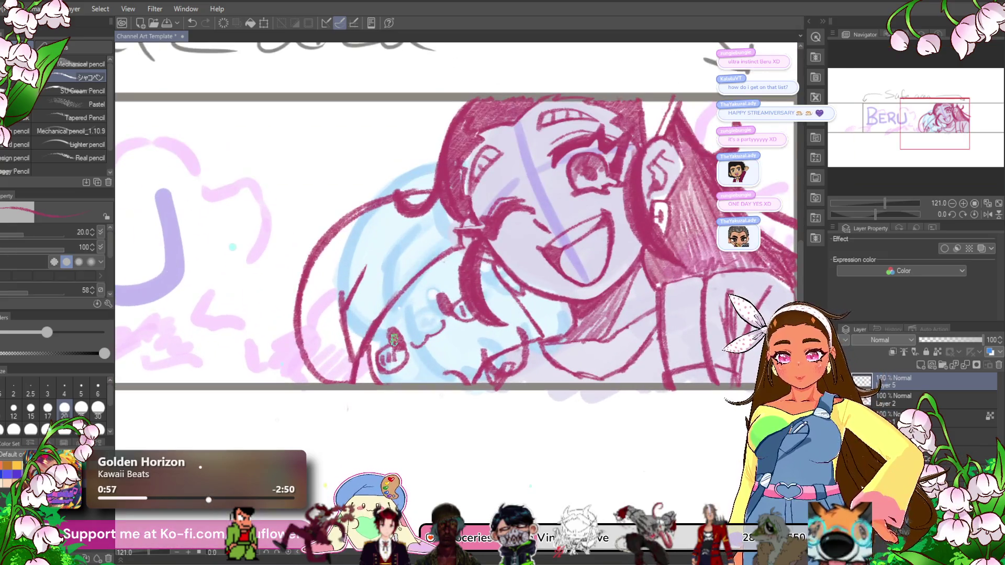
{"action": "left_click", "coordinate": [921, 401]}
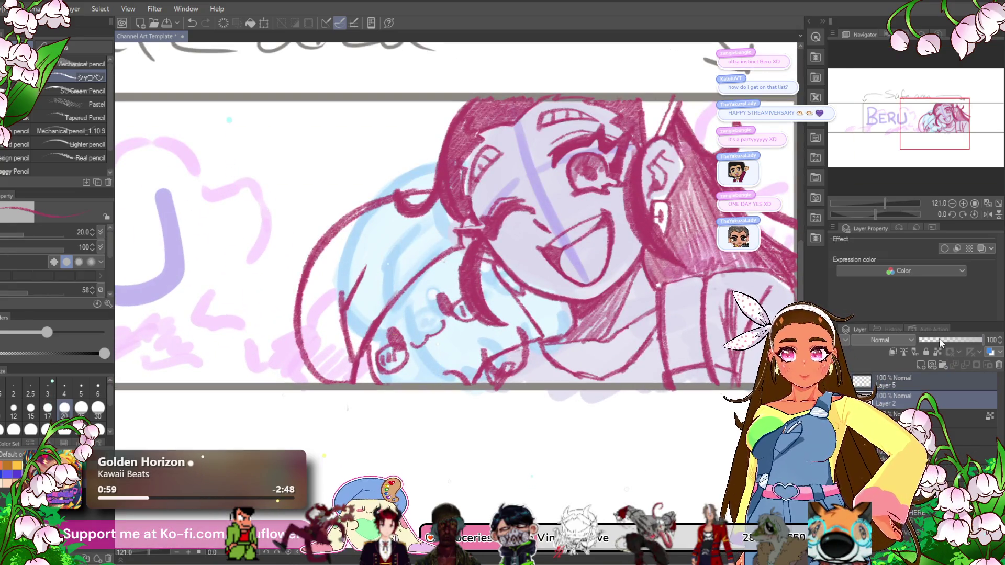
{"action": "right_click", "coordinate": [906, 381]}
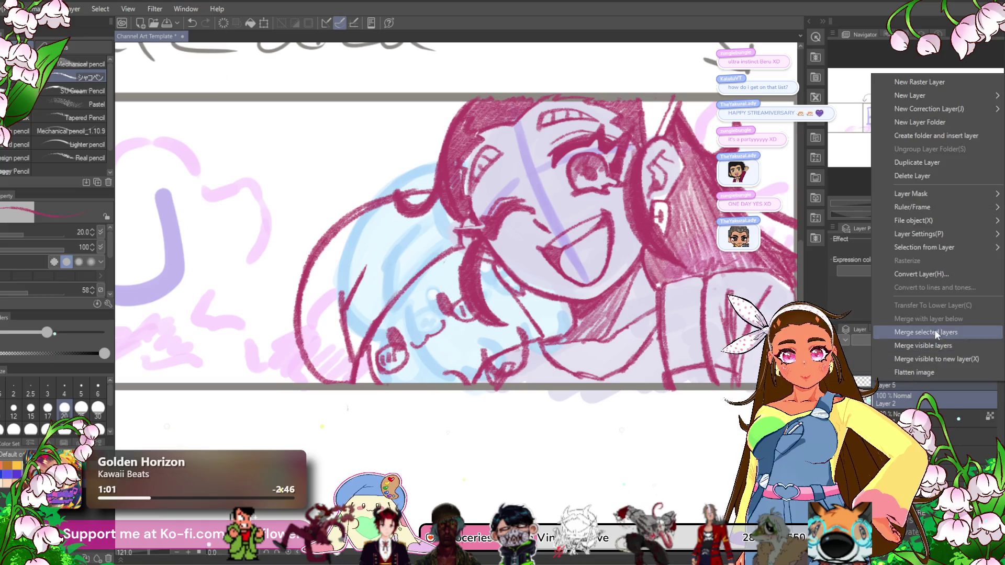
{"action": "left_click", "coordinate": [934, 331]}
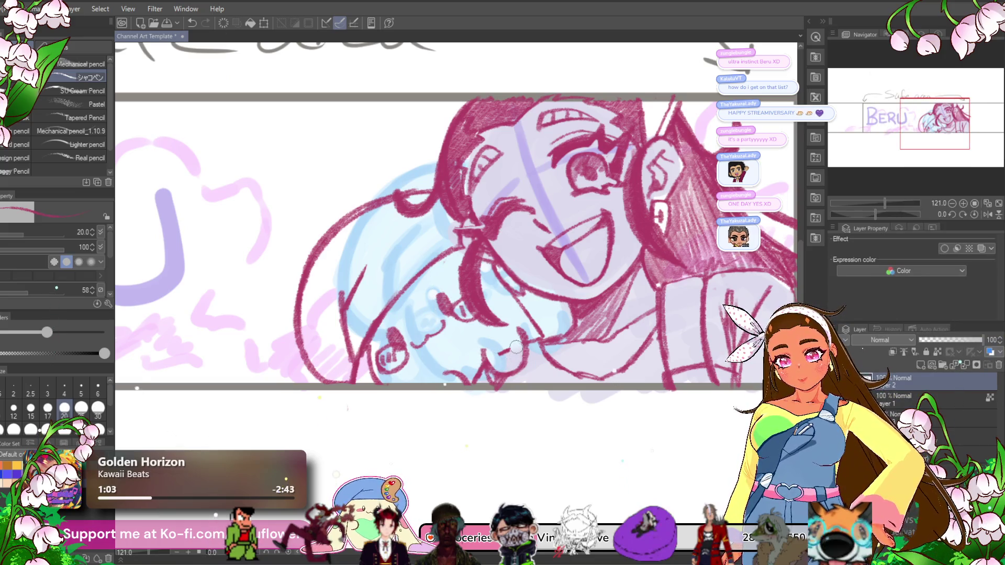
{"action": "key", "text": "ctrl+0"}
{"action": "key", "text": "ctrl+z"}
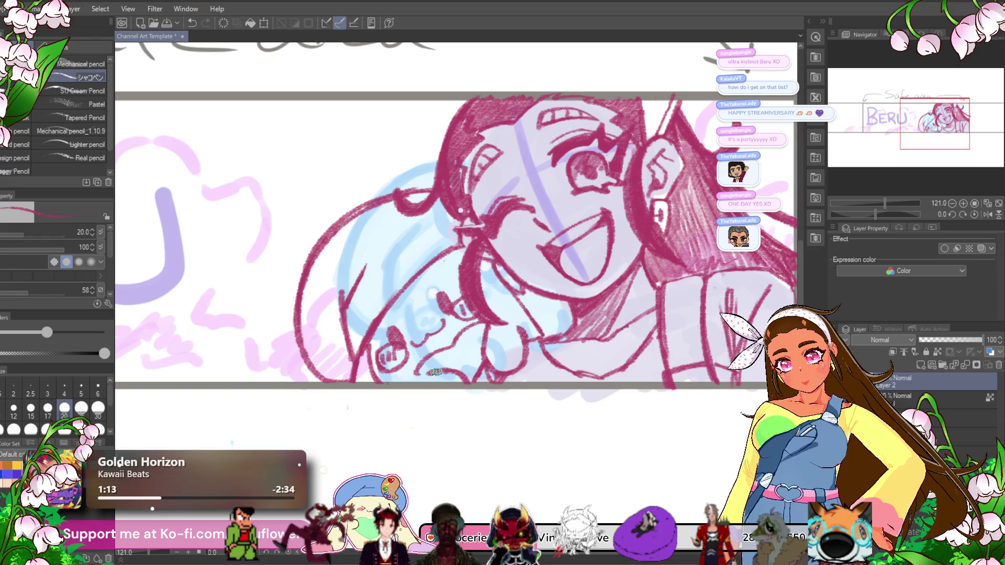
{"action": "scroll", "coordinate": [516, 360], "scroll_direction": "down", "scroll_amount": 1}
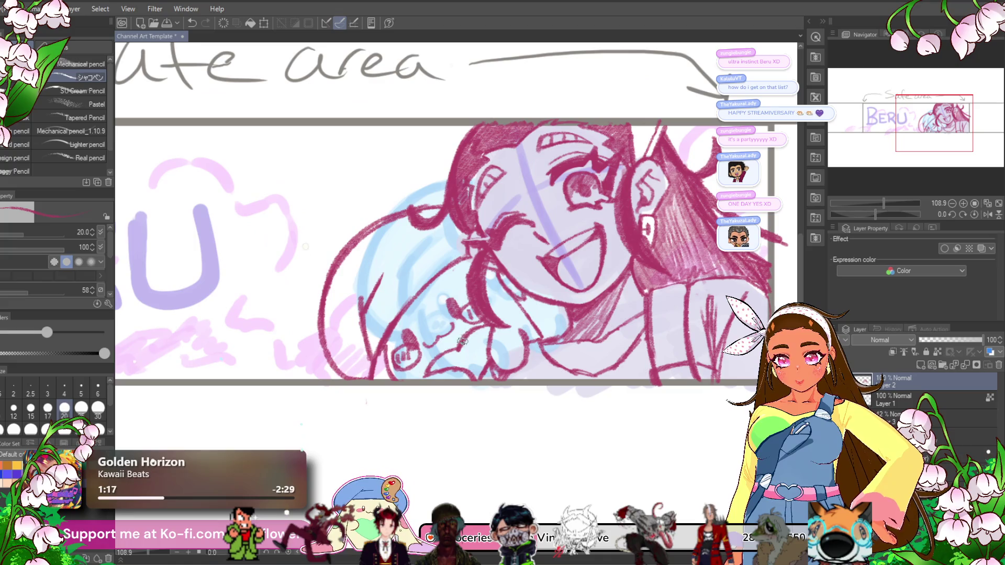
{"action": "scroll", "coordinate": [407, 387], "scroll_direction": "down", "scroll_amount": 3}
{"action": "scroll", "coordinate": [408, 388], "scroll_direction": "up", "scroll_amount": 3}
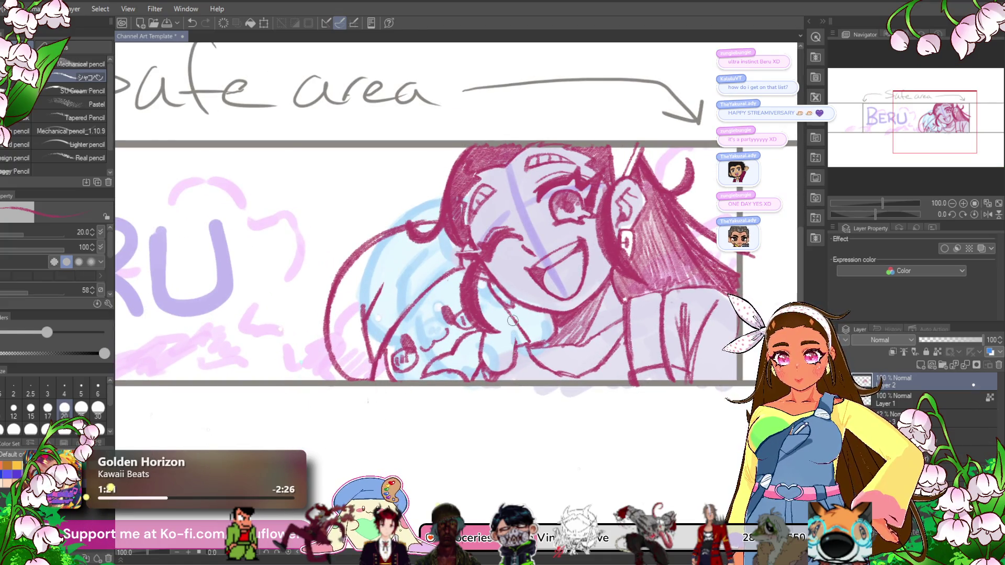
{"action": "scroll", "coordinate": [513, 320], "scroll_direction": "up", "scroll_amount": 3}
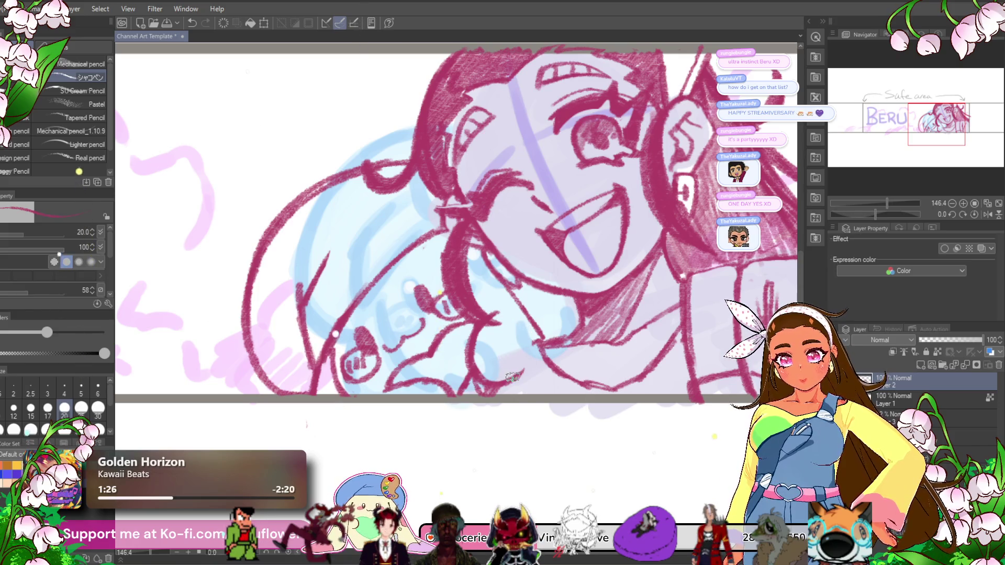
{"action": "scroll", "coordinate": [521, 369], "scroll_direction": "down", "scroll_amount": 5}
{"action": "scroll", "coordinate": [521, 369], "scroll_direction": "up", "scroll_amount": 5}
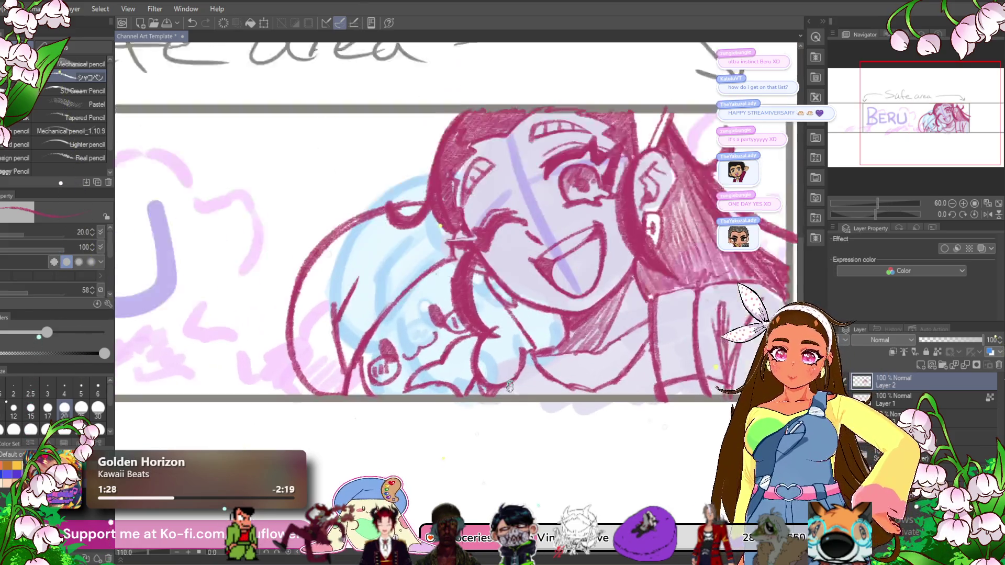
{"action": "mouse_move", "coordinate": [430, 489]}
{"action": "left_mouse_down"}
{"action": "mouse_move", "coordinate": [415, 461]}
{"action": "mouse_move", "coordinate": [398, 488]}
{"action": "left_mouse_up"}
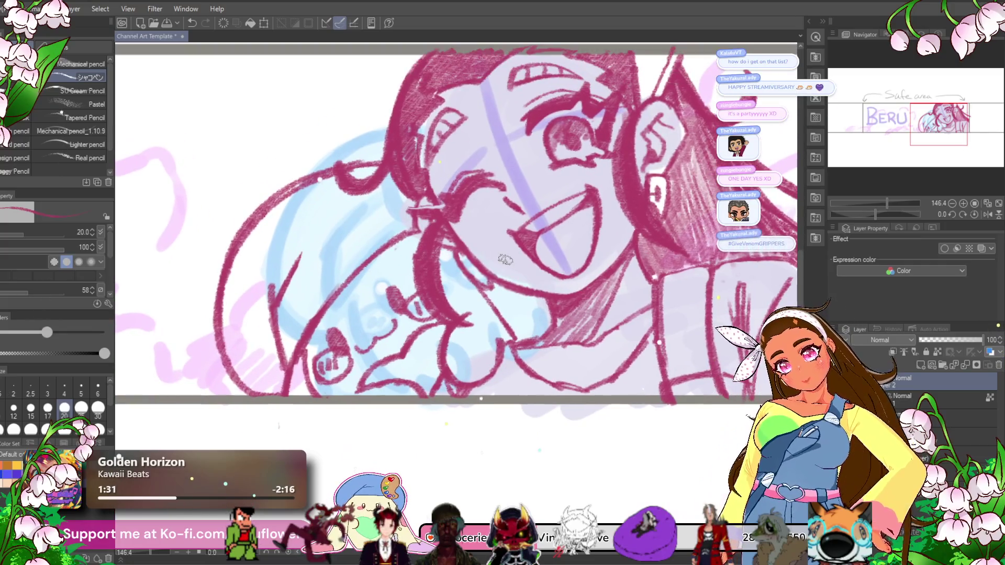
- Redraw the girl's jaw, neck and collar lines in crimson pencil
{"action": "left_click_drag", "start_coordinate": [507, 291], "coordinate": [517, 341]}
{"action": "key", "text": "ctrl+z"}
{"action": "left_click_drag", "start_coordinate": [413, 238], "coordinate": [438, 254]}
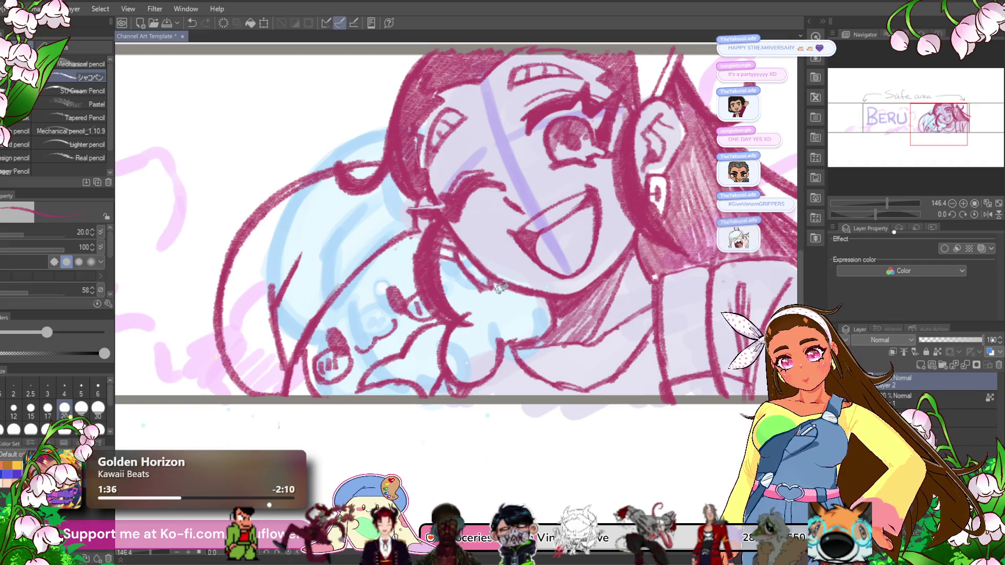
{"action": "left_click_drag", "start_coordinate": [471, 275], "coordinate": [556, 345]}
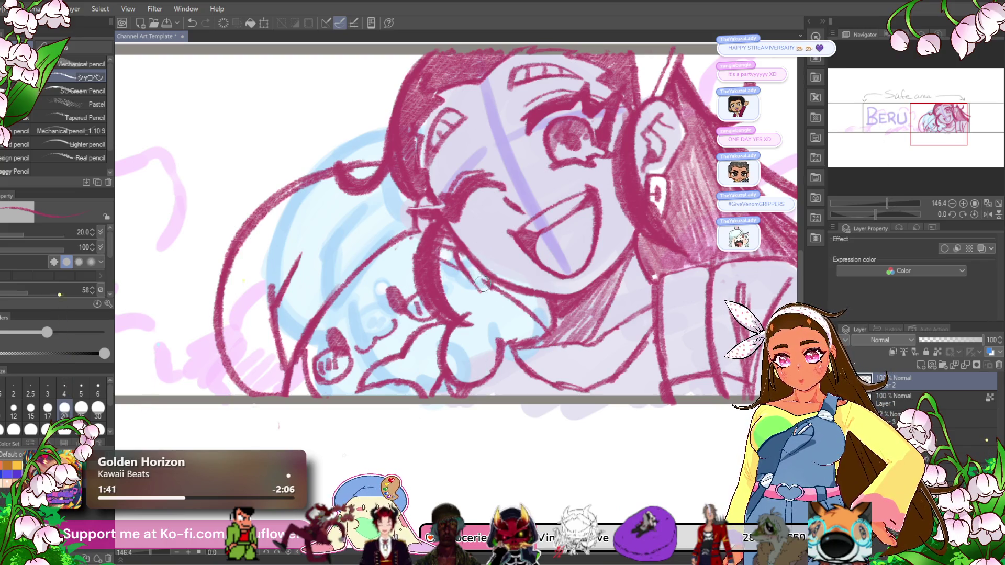
{"action": "left_click_drag", "start_coordinate": [460, 250], "coordinate": [472, 281]}
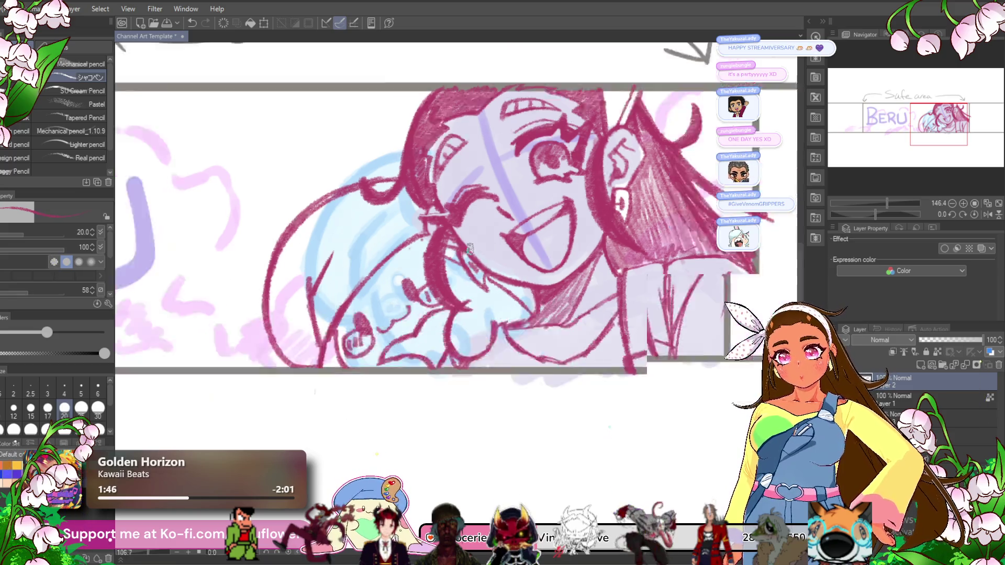
- Hatch blush strokes across both of the girl's cheeks
{"action": "scroll", "coordinate": [475, 270], "scroll_direction": "up", "scroll_amount": 1}
{"action": "left_click_drag", "start_coordinate": [519, 224], "coordinate": [521, 244]}
{"action": "mouse_move", "coordinate": [471, 222]}
{"action": "left_mouse_down"}
{"action": "mouse_move", "coordinate": [479, 256]}
{"action": "mouse_move", "coordinate": [486, 214]}
{"action": "left_mouse_up"}
{"action": "mouse_move", "coordinate": [471, 248]}
{"action": "left_mouse_down"}
{"action": "mouse_move", "coordinate": [485, 269]}
{"action": "mouse_move", "coordinate": [502, 271]}
{"action": "left_mouse_up"}
{"action": "left_click_drag", "start_coordinate": [604, 188], "coordinate": [583, 212]}
{"action": "mouse_move", "coordinate": [560, 201]}
{"action": "left_mouse_down"}
{"action": "mouse_move", "coordinate": [607, 241]}
{"action": "mouse_move", "coordinate": [608, 231]}
{"action": "left_mouse_up"}
{"action": "left_click_drag", "start_coordinate": [547, 204], "coordinate": [553, 210]}
{"action": "scroll", "coordinate": [602, 241], "scroll_direction": "down", "scroll_amount": 5}
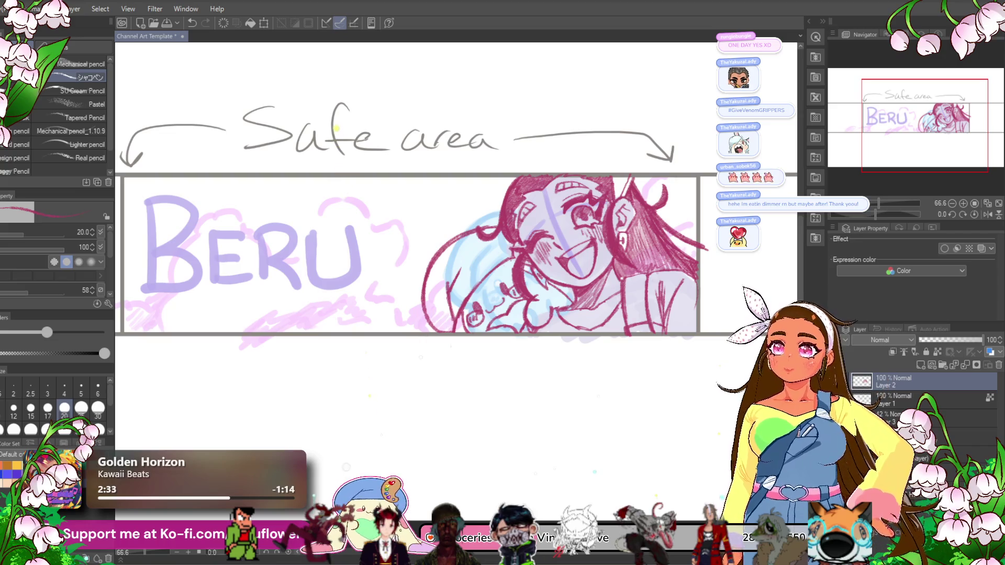
- At 150% zoom, add short blush strokes on the girl's cheek just below her eye
{"action": "scroll", "coordinate": [585, 202], "scroll_direction": "down", "scroll_amount": 2}
{"action": "scroll", "coordinate": [586, 202], "scroll_direction": "up", "scroll_amount": 4}
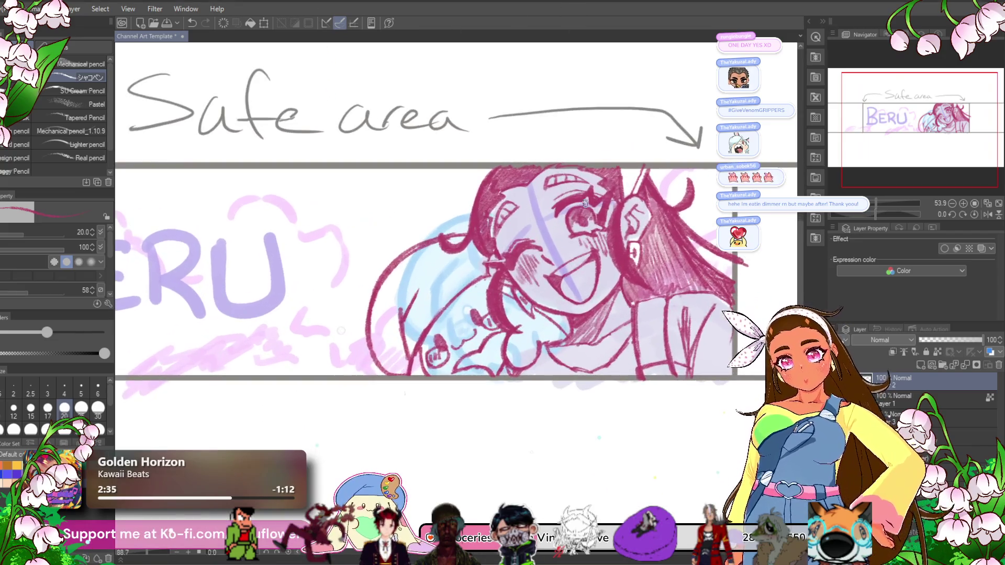
{"action": "scroll", "coordinate": [586, 202], "scroll_direction": "down", "scroll_amount": 3}
{"action": "scroll", "coordinate": [476, 131], "scroll_direction": "up", "scroll_amount": 2}
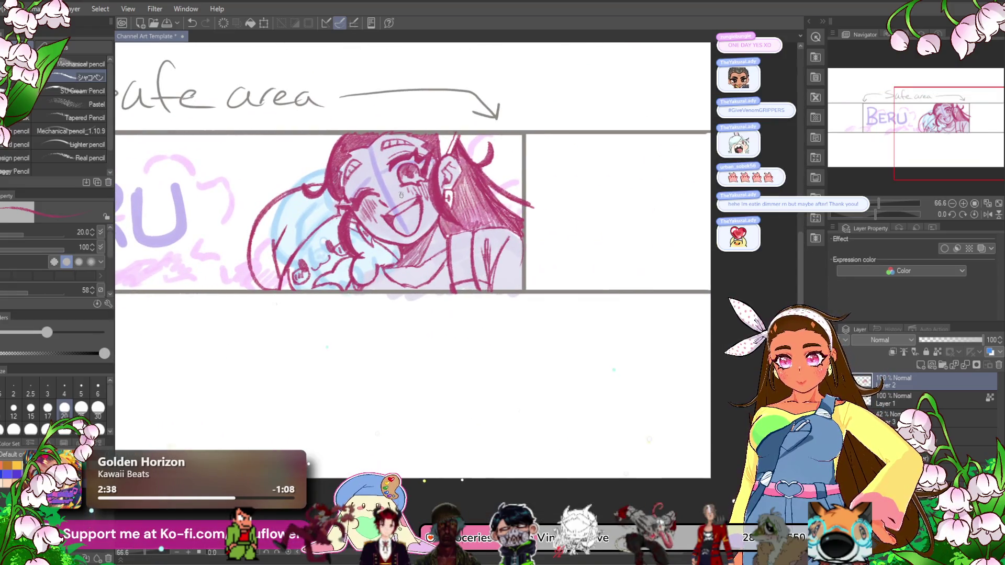
{"action": "scroll", "coordinate": [400, 195], "scroll_direction": "up", "scroll_amount": 4}
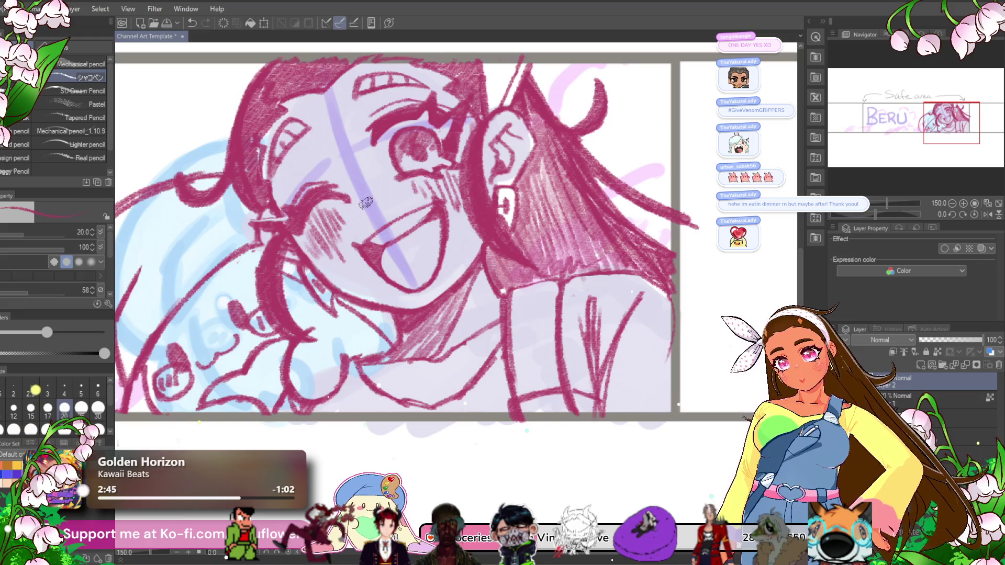
{"action": "left_click_drag", "start_coordinate": [356, 199], "coordinate": [380, 223]}
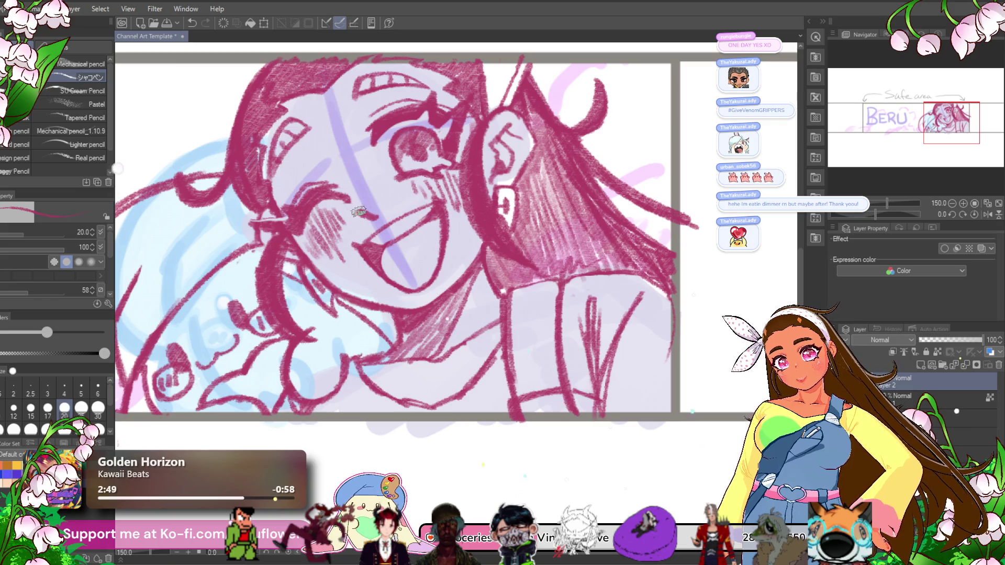
- Zoom and pan around the girl's face to check the banner
{"action": "scroll", "coordinate": [463, 158], "scroll_direction": "down", "scroll_amount": 3}
{"action": "scroll", "coordinate": [465, 158], "scroll_direction": "up", "scroll_amount": 3}
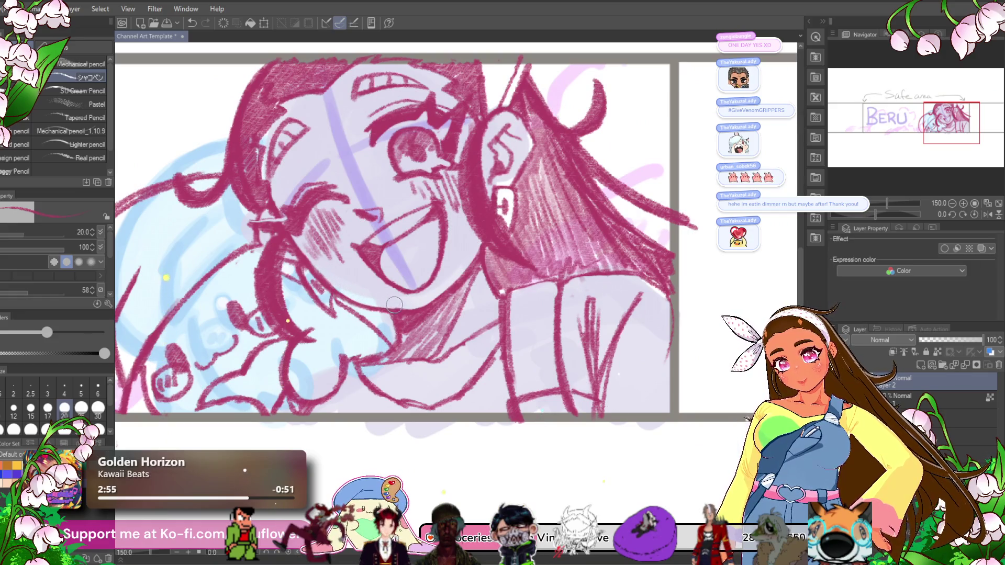
{"action": "left_click_drag", "start_coordinate": [465, 211], "coordinate": [472, 207]}
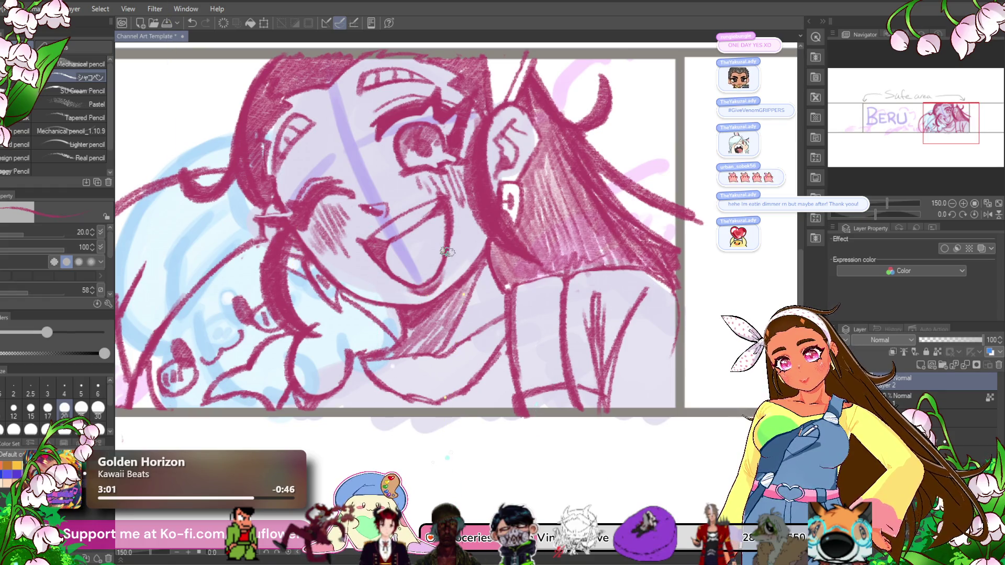
{"action": "scroll", "coordinate": [447, 252], "scroll_direction": "down", "scroll_amount": 5}
{"action": "scroll", "coordinate": [446, 252], "scroll_direction": "up", "scroll_amount": 3}
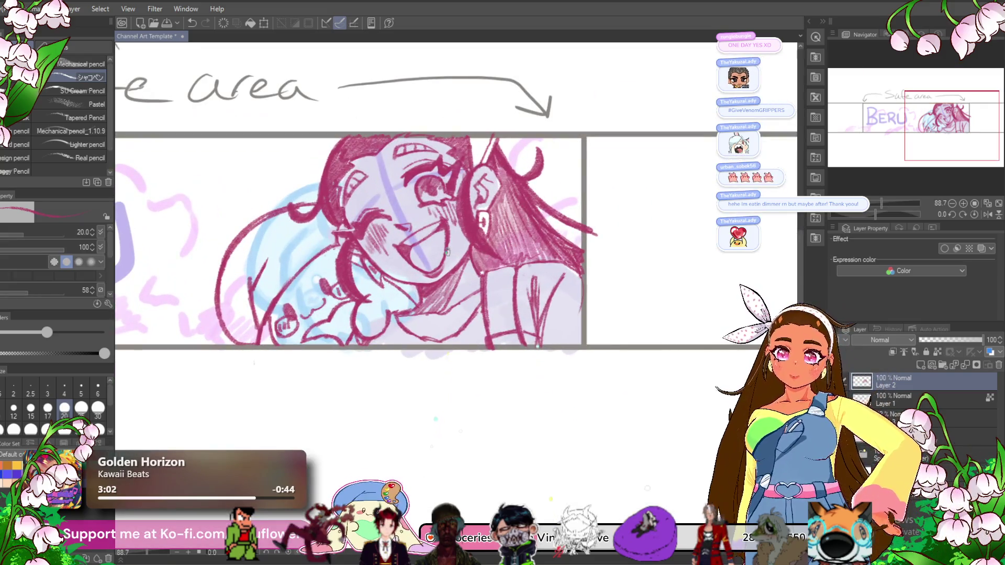
{"action": "scroll", "coordinate": [446, 251], "scroll_direction": "down", "scroll_amount": 4}
{"action": "scroll", "coordinate": [447, 252], "scroll_direction": "up", "scroll_amount": 3}
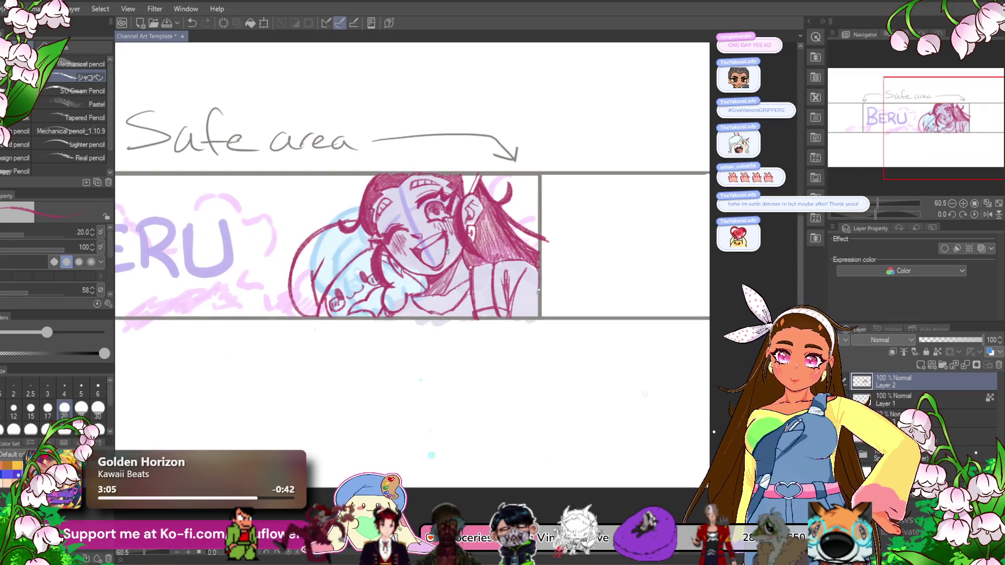
{"action": "scroll", "coordinate": [434, 425], "scroll_direction": "down", "scroll_amount": 2}
{"action": "scroll", "coordinate": [447, 303], "scroll_direction": "up", "scroll_amount": 3}
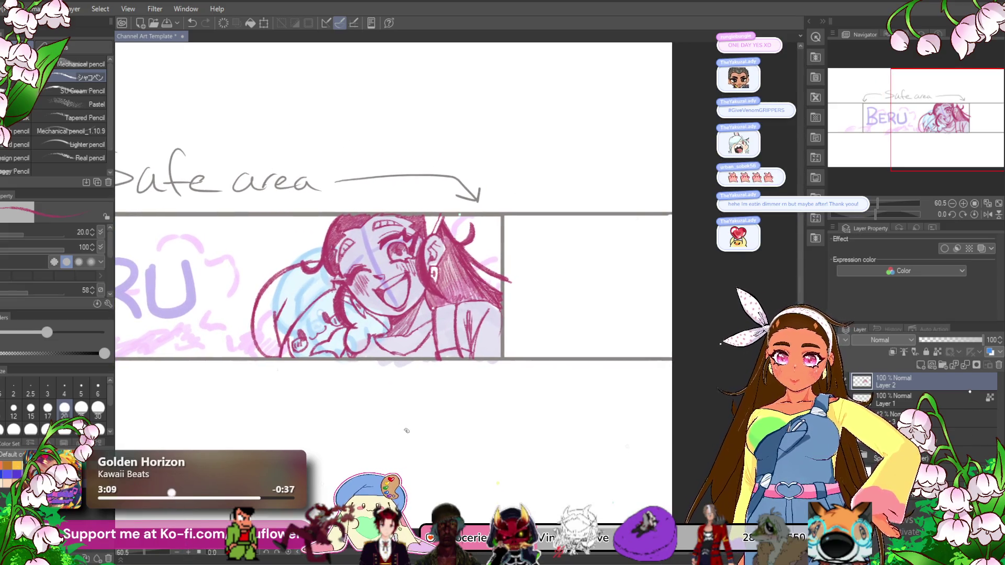
{"action": "scroll", "coordinate": [449, 314], "scroll_direction": "up", "scroll_amount": 3}
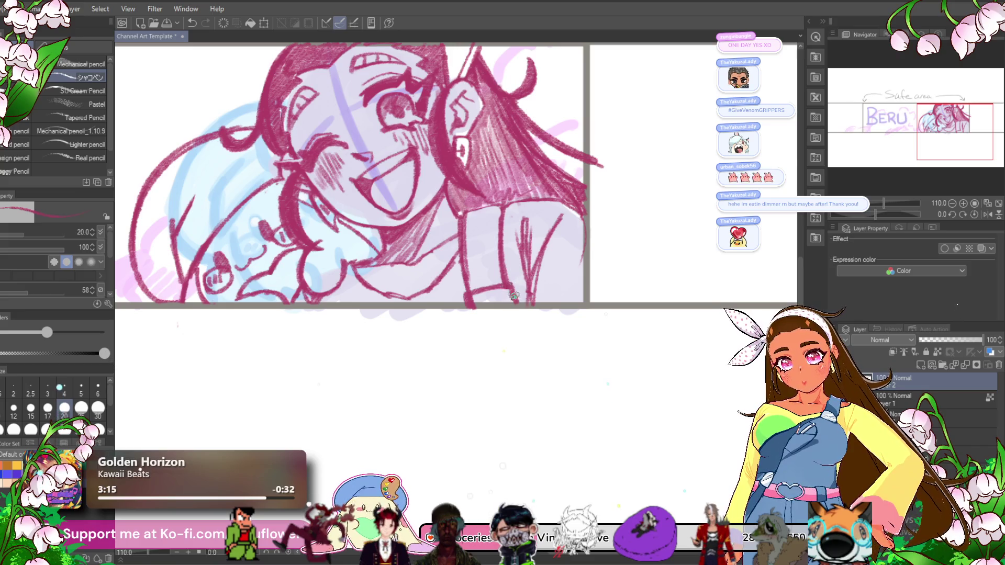
{"action": "left_click_drag", "start_coordinate": [521, 292], "coordinate": [563, 294]}
{"action": "left_click_drag", "start_coordinate": [543, 354], "coordinate": [548, 392]}
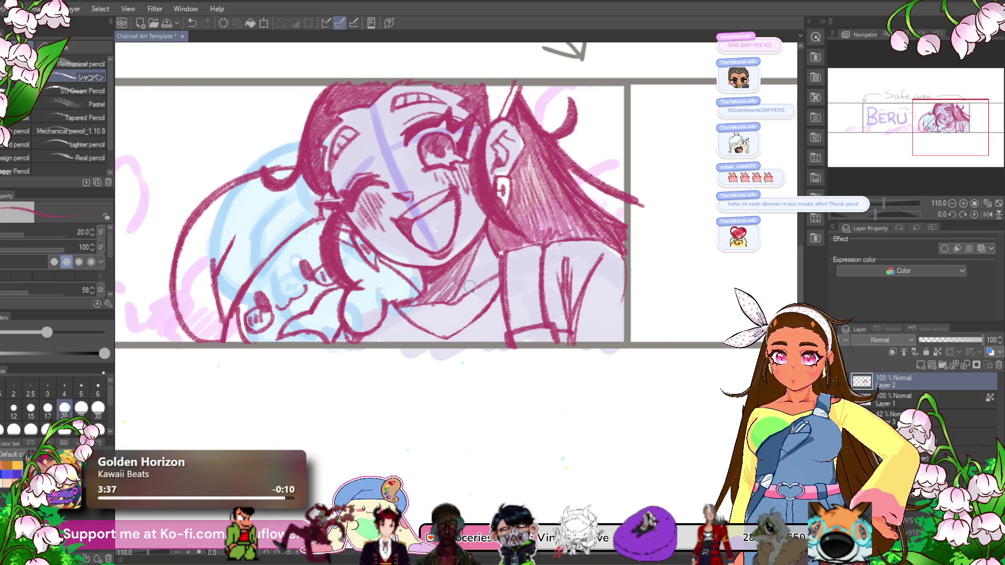
{"action": "scroll", "coordinate": [469, 287], "scroll_direction": "down", "scroll_amount": 4}
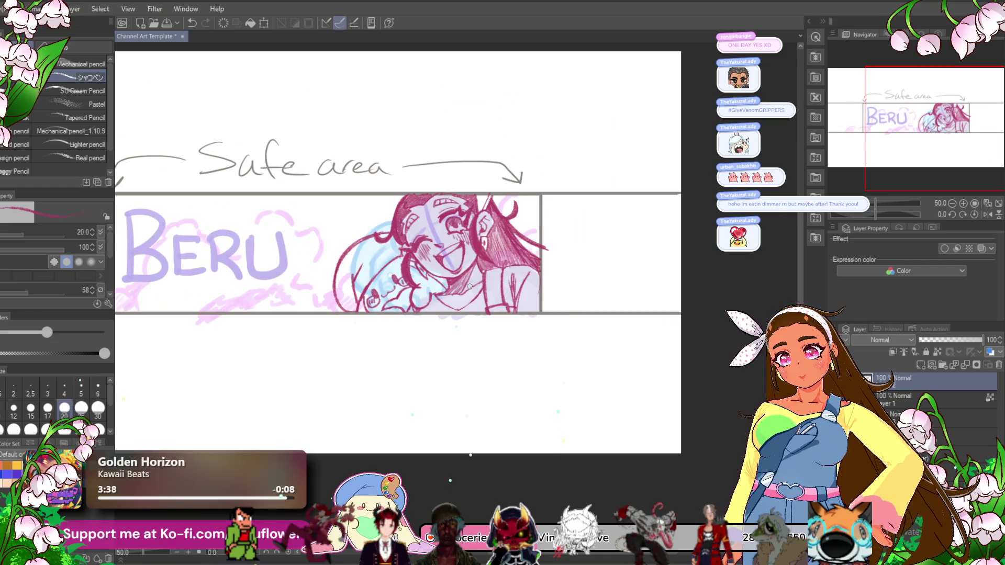
{"action": "scroll", "coordinate": [491, 236], "scroll_direction": "up", "scroll_amount": 4}
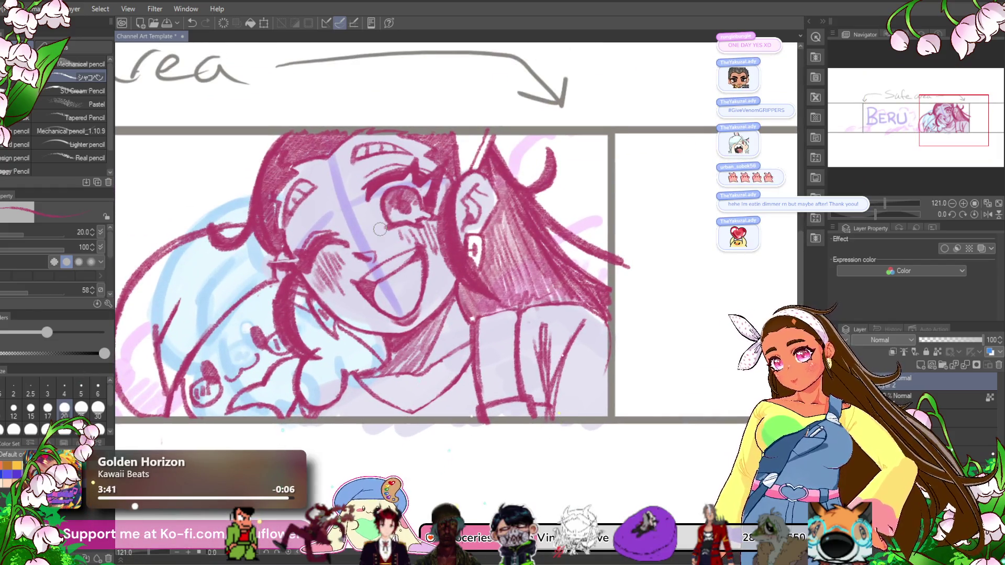
{"action": "key", "text": "j"}
{"action": "key", "text": "bracketleft"}
{"action": "key", "text": "bracketleft"}
{"action": "key", "text": "bracketleft"}
{"action": "mouse_move", "coordinate": [408, 296]}
{"action": "left_mouse_down"}
{"action": "mouse_move", "coordinate": [422, 288]}
{"action": "mouse_move", "coordinate": [410, 303]}
{"action": "left_mouse_up"}
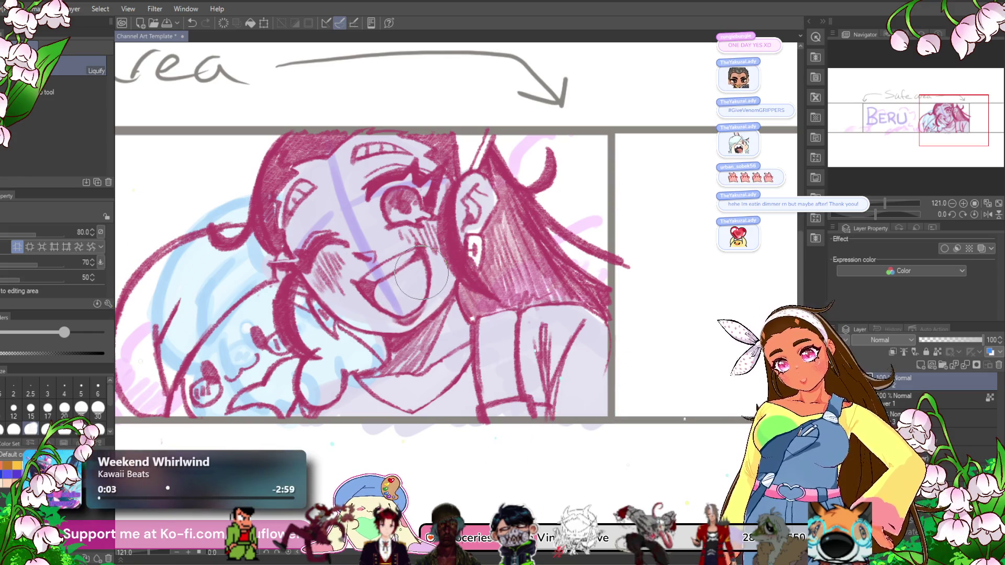
{"action": "key", "text": "p"}
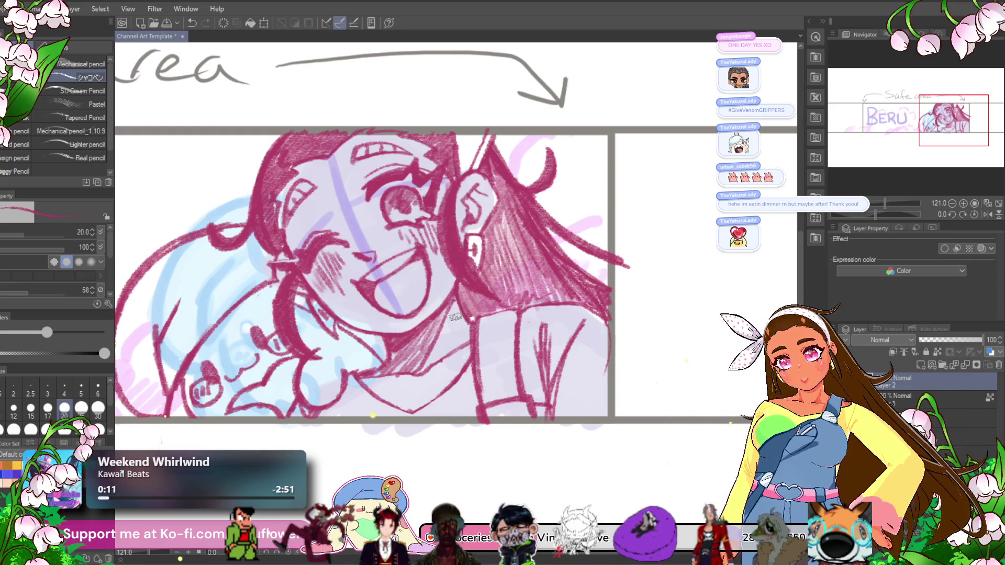
{"action": "scroll", "coordinate": [393, 283], "scroll_direction": "right", "scroll_amount": 2}
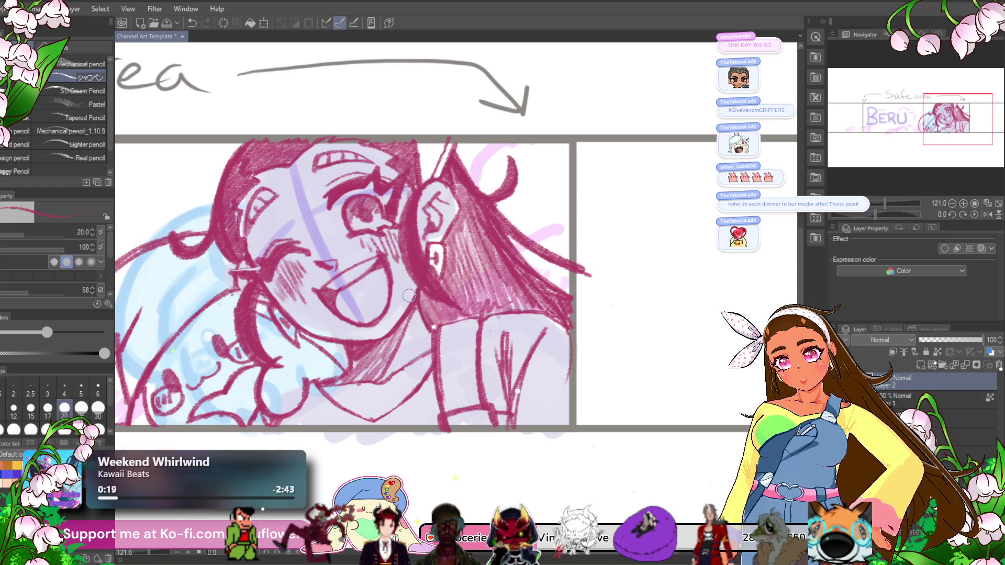
{"action": "scroll", "coordinate": [372, 309], "scroll_direction": "down", "scroll_amount": 5}
{"action": "scroll", "coordinate": [471, 199], "scroll_direction": "up", "scroll_amount": 1}
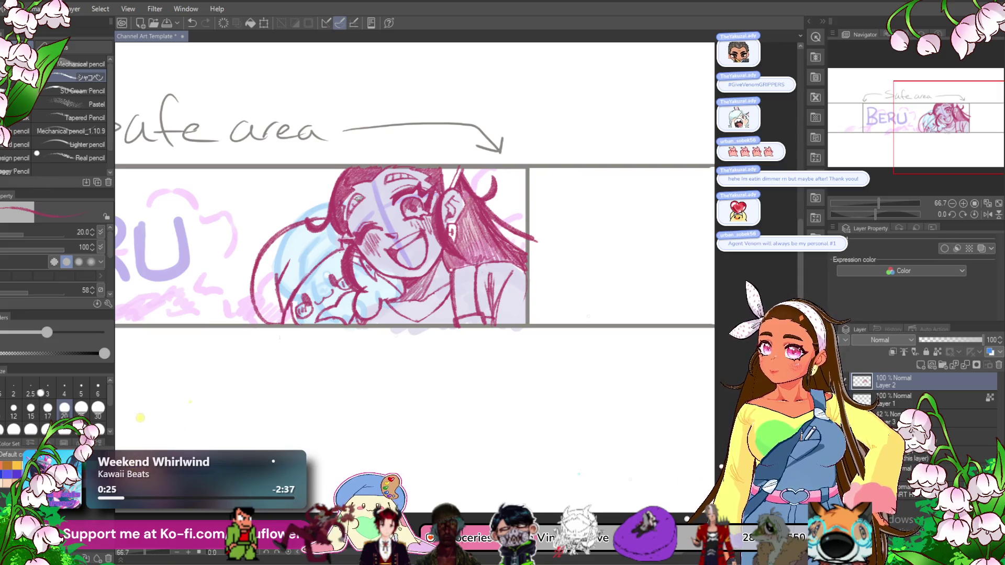
{"action": "scroll", "coordinate": [357, 198], "scroll_direction": "up", "scroll_amount": 2}
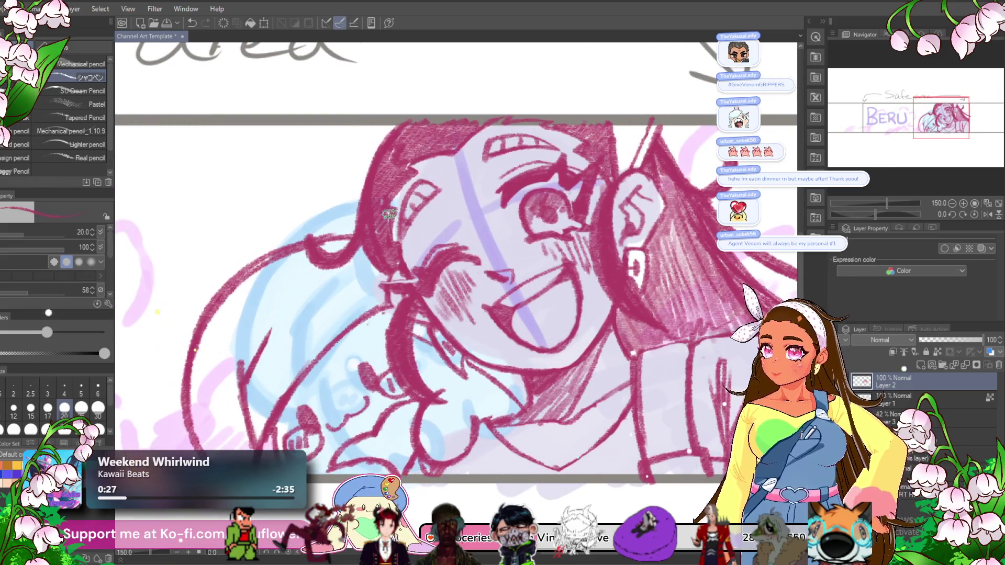
{"action": "scroll", "coordinate": [413, 214], "scroll_direction": "up", "scroll_amount": 1}
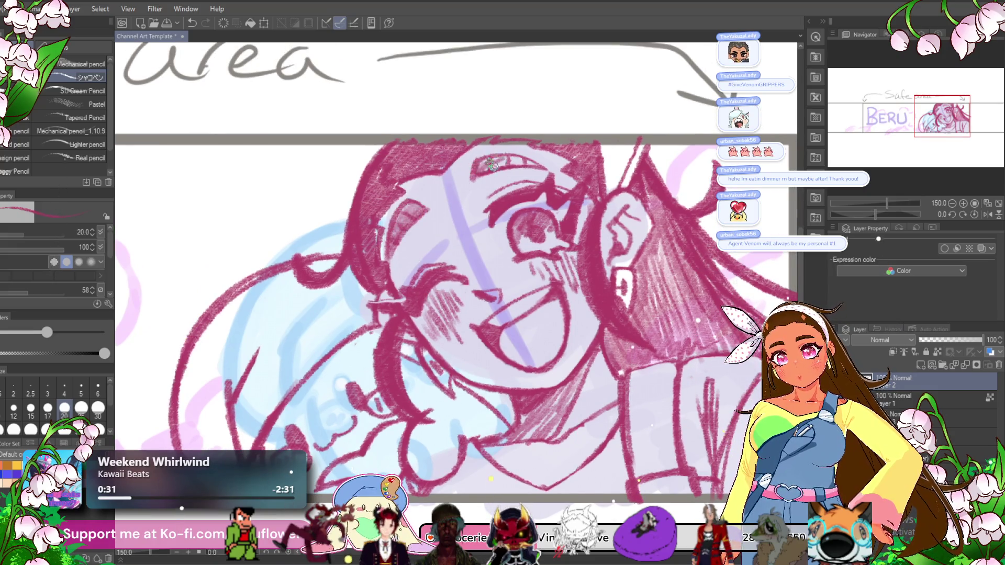
{"action": "scroll", "coordinate": [589, 229], "scroll_direction": "down", "scroll_amount": 2}
{"action": "scroll", "coordinate": [589, 229], "scroll_direction": "up", "scroll_amount": 1}
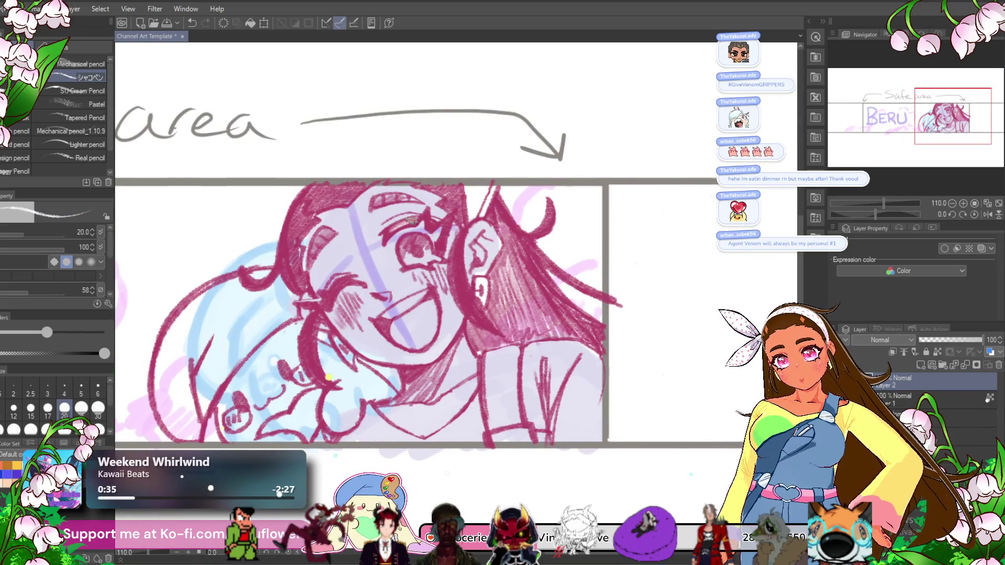
{"action": "scroll", "coordinate": [339, 289], "scroll_direction": "down", "scroll_amount": 1}
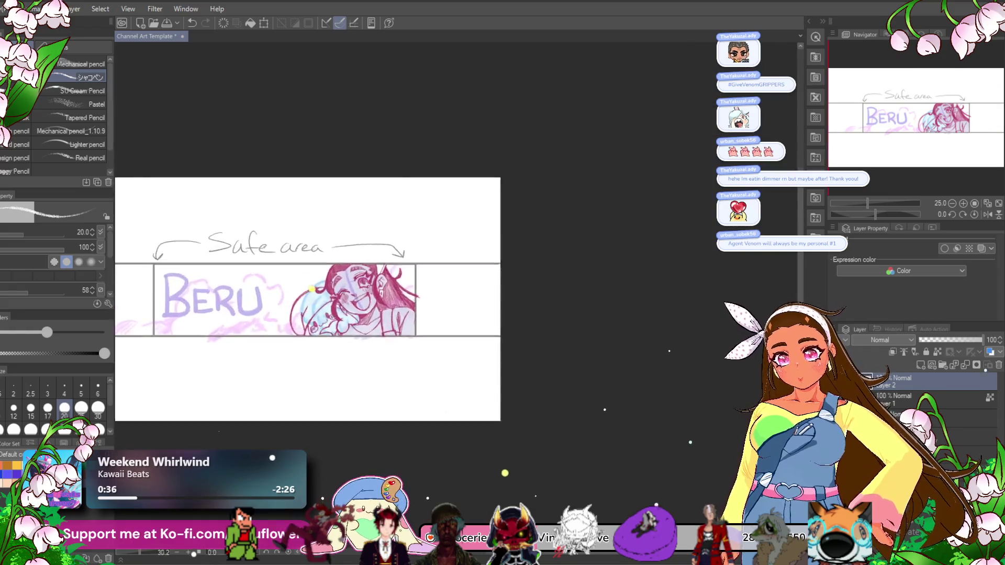
{"action": "left_click_drag", "start_coordinate": [344, 292], "coordinate": [363, 285]}
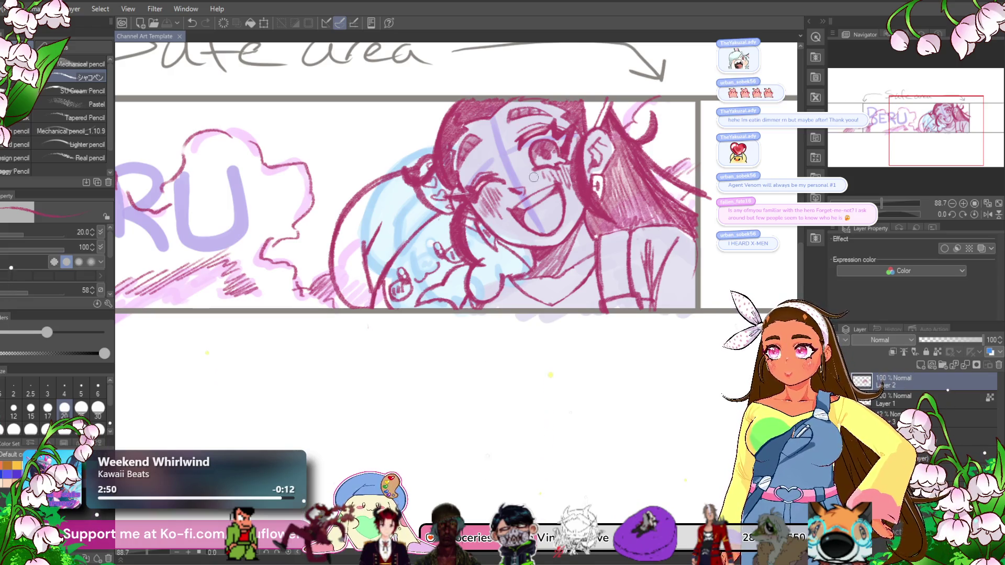
- Add a final pencil mark to the cloud sketch beside the BERU lettering
{"action": "left_click", "coordinate": [522, 210]}
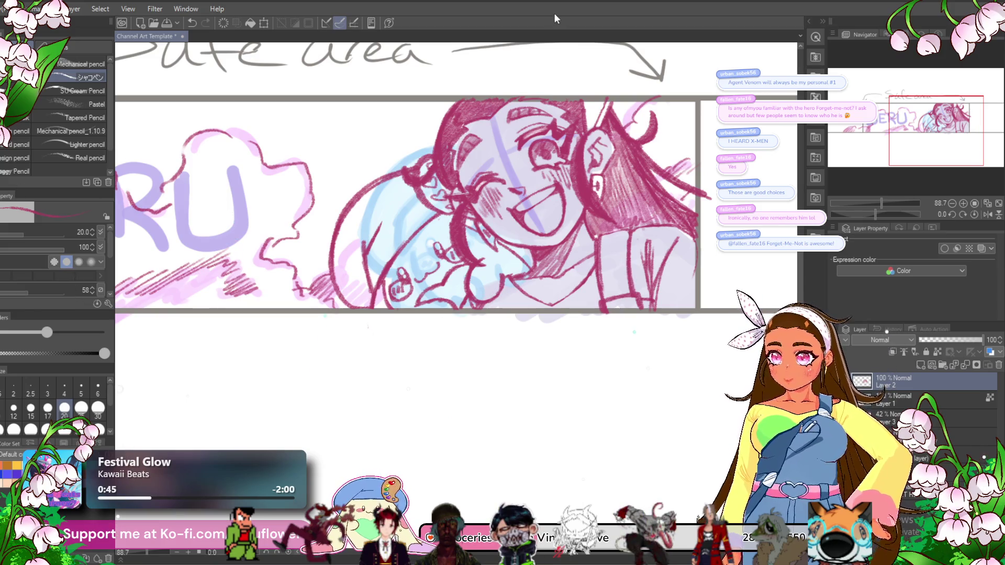
{"action": "key", "text": "ctrl+0"}
{"action": "scroll", "coordinate": [530, 233], "scroll_direction": "up", "scroll_amount": 3}
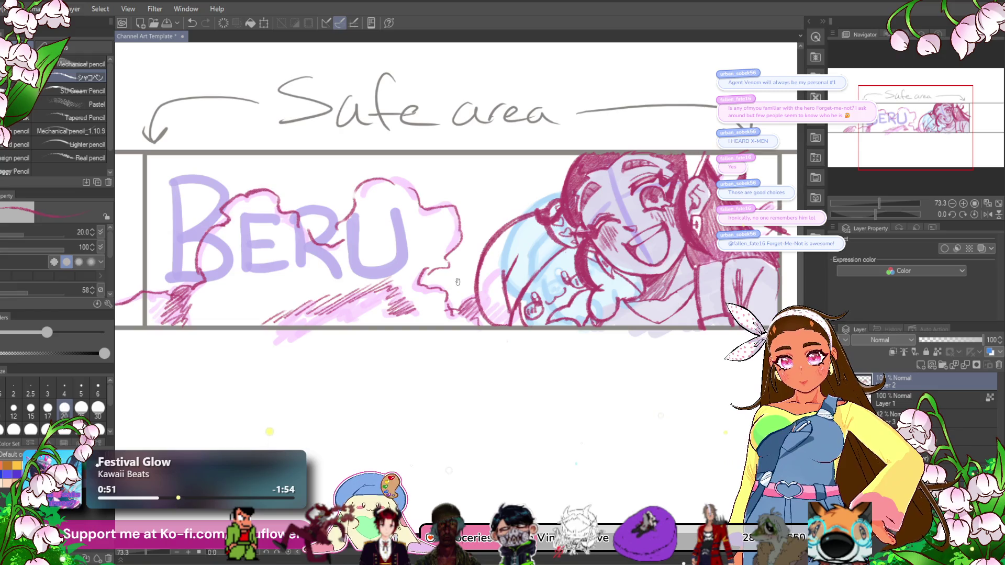
- Zoom out to review the inked banner and hide the faint rough sketch layer
{"action": "scroll", "coordinate": [455, 280], "scroll_direction": "down", "scroll_amount": 3}
{"action": "scroll", "coordinate": [276, 224], "scroll_direction": "up", "scroll_amount": 1}
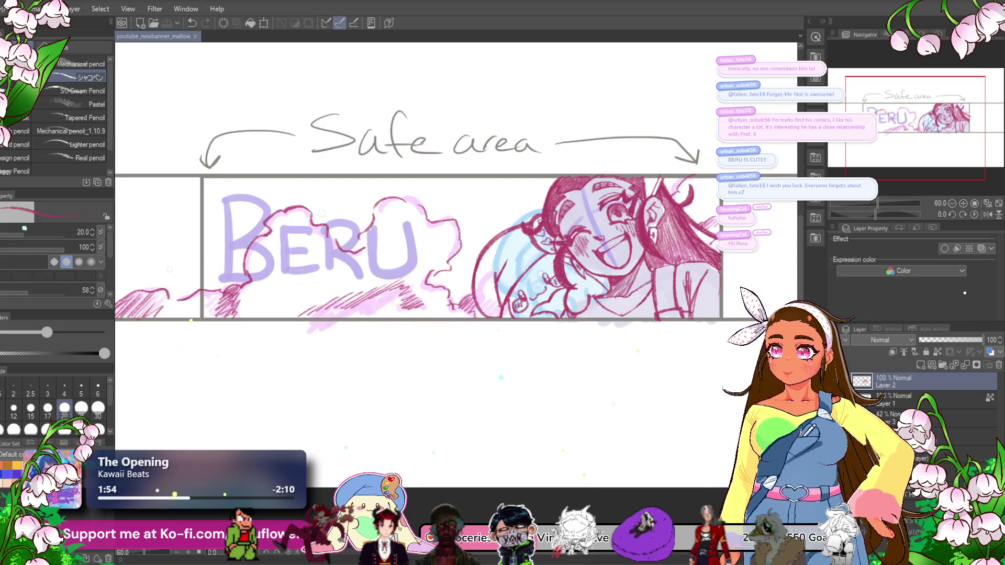
{"action": "scroll", "coordinate": [440, 145], "scroll_direction": "down", "scroll_amount": 2}
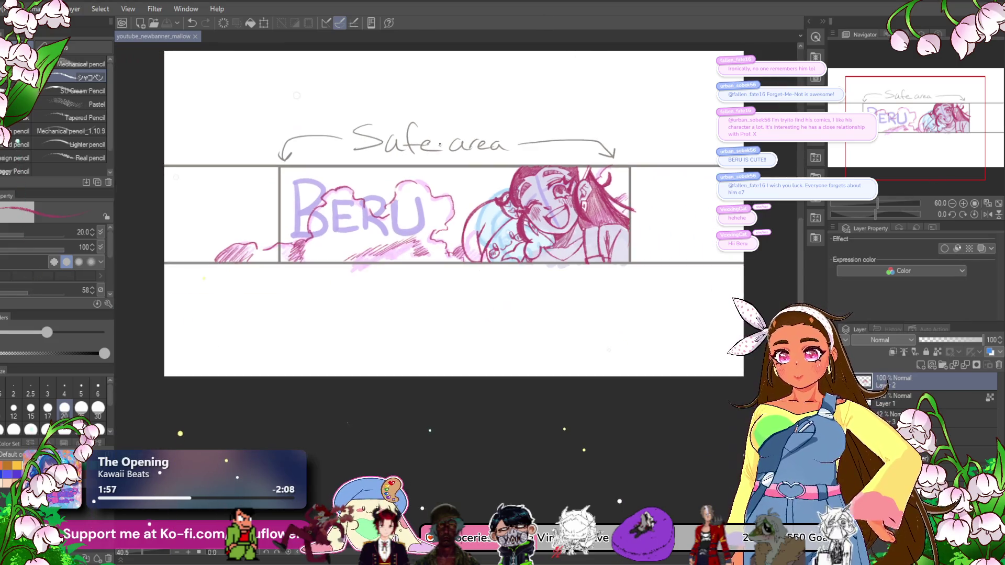
{"action": "scroll", "coordinate": [558, 177], "scroll_direction": "up", "scroll_amount": 1}
{"action": "scroll", "coordinate": [557, 177], "scroll_direction": "down", "scroll_amount": 1}
{"action": "scroll", "coordinate": [557, 176], "scroll_direction": "up", "scroll_amount": 1}
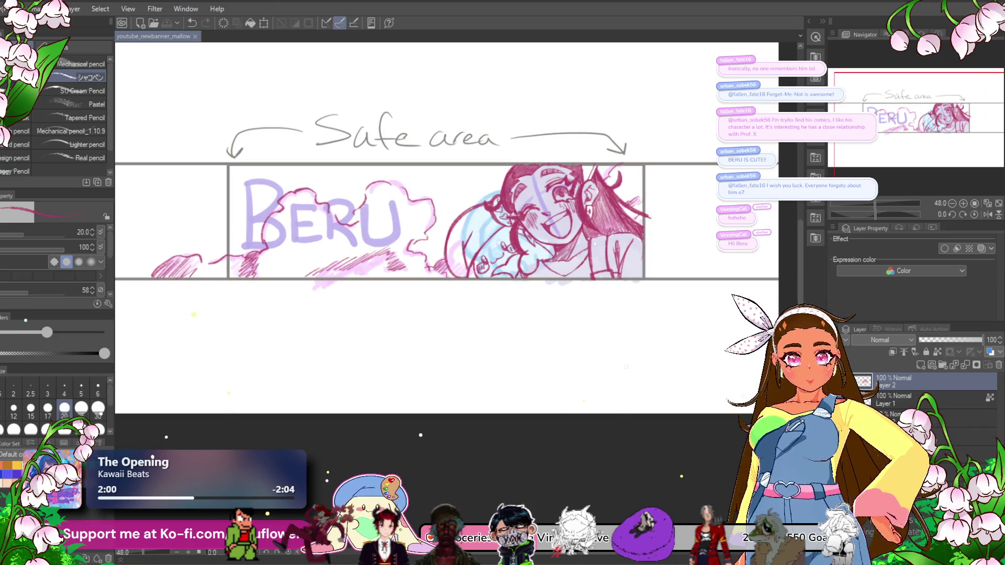
{"action": "left_click", "coordinate": [848, 417]}
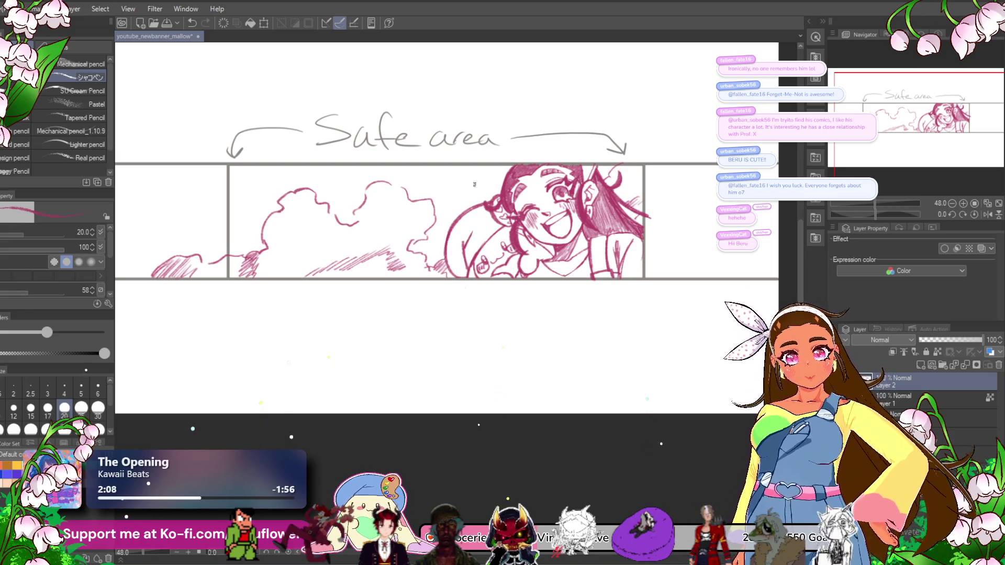
- Adjust the view over the girl's face and save the youtube_newbanner_mallow file
{"action": "scroll", "coordinate": [536, 216], "scroll_direction": "up", "scroll_amount": 7}
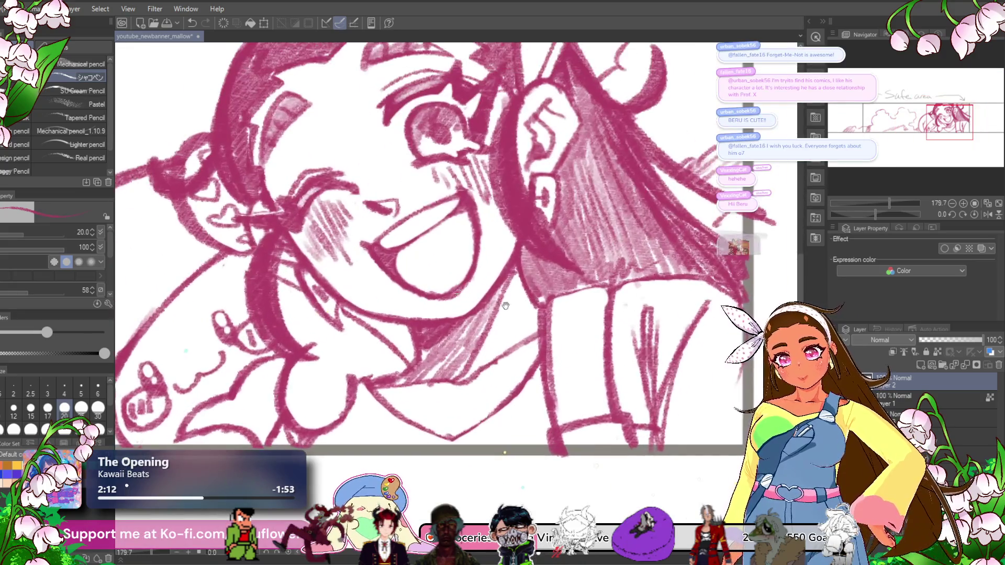
{"action": "left_click_drag", "start_coordinate": [506, 305], "coordinate": [520, 310]}
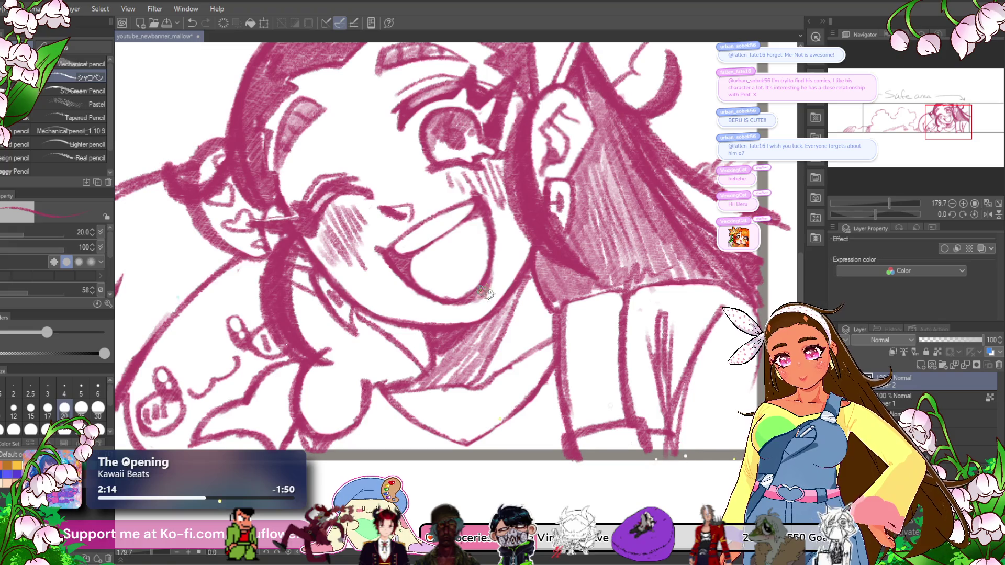
{"action": "scroll", "coordinate": [489, 270], "scroll_direction": "down", "scroll_amount": 5}
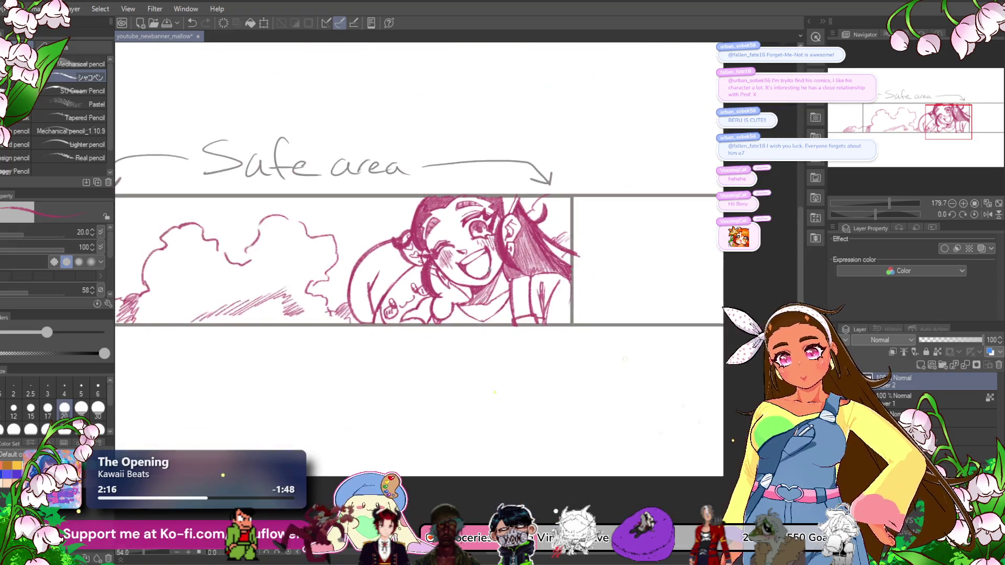
{"action": "left_click_drag", "start_coordinate": [439, 432], "coordinate": [426, 446]}
{"action": "key", "text": "ctrl+s"}
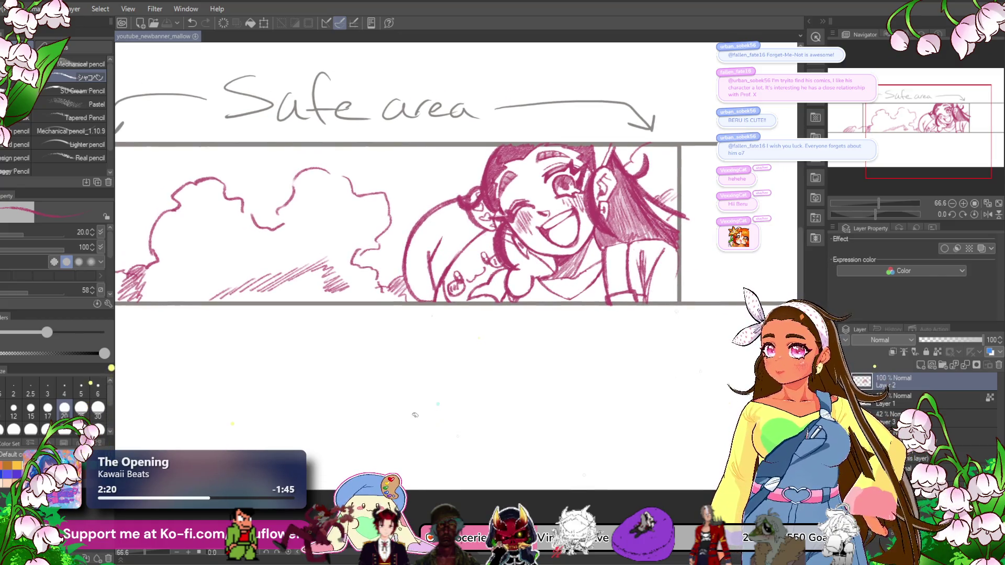
- Pan and zoom to centre the whole banner with the clouds and girl in view
{"action": "scroll", "coordinate": [403, 349], "scroll_direction": "down", "scroll_amount": 2}
{"action": "scroll", "coordinate": [403, 348], "scroll_direction": "up", "scroll_amount": 1}
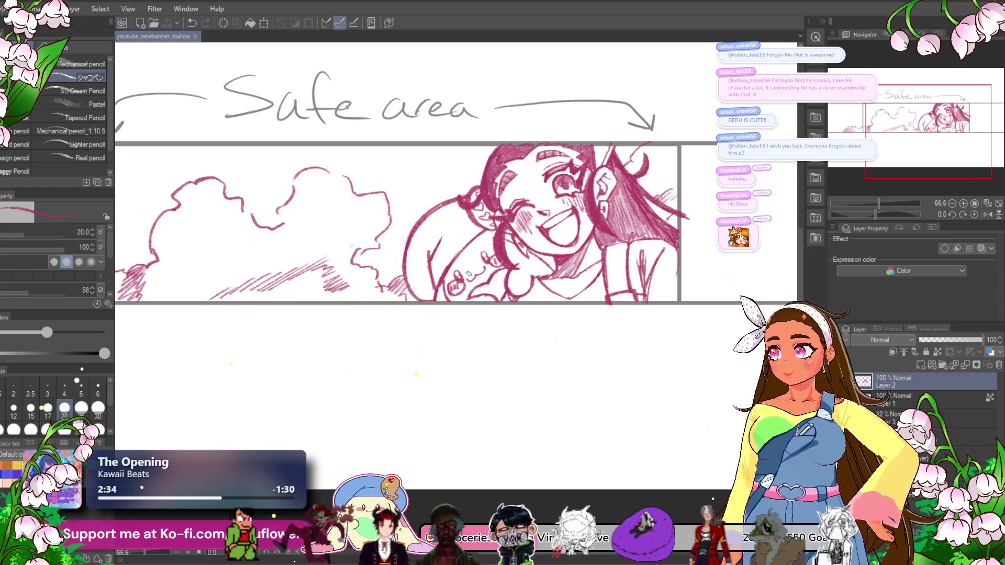
{"action": "scroll", "coordinate": [468, 273], "scroll_direction": "down", "scroll_amount": 2}
{"action": "scroll", "coordinate": [469, 274], "scroll_direction": "up", "scroll_amount": 2}
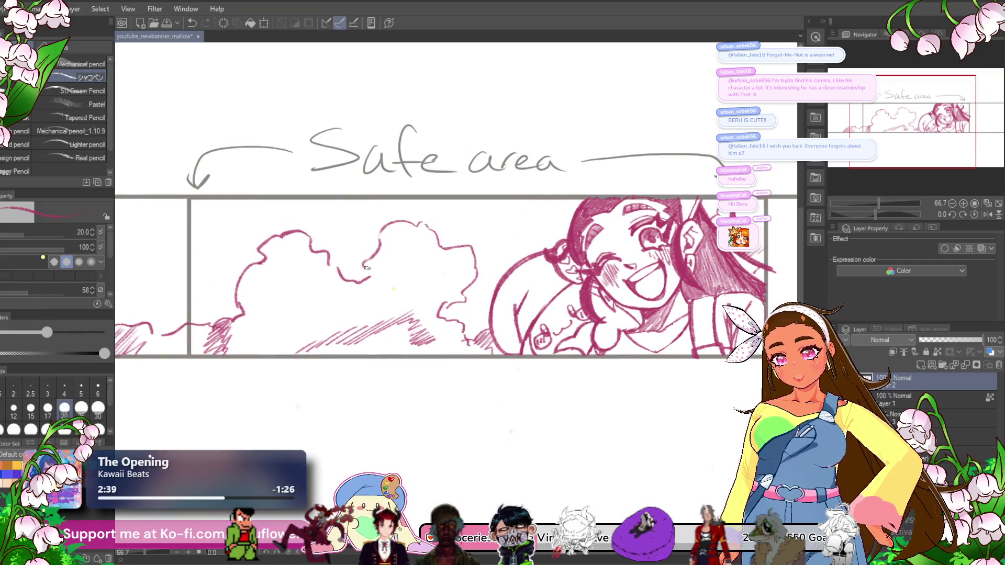
{"action": "left_click_drag", "start_coordinate": [368, 271], "coordinate": [379, 280]}
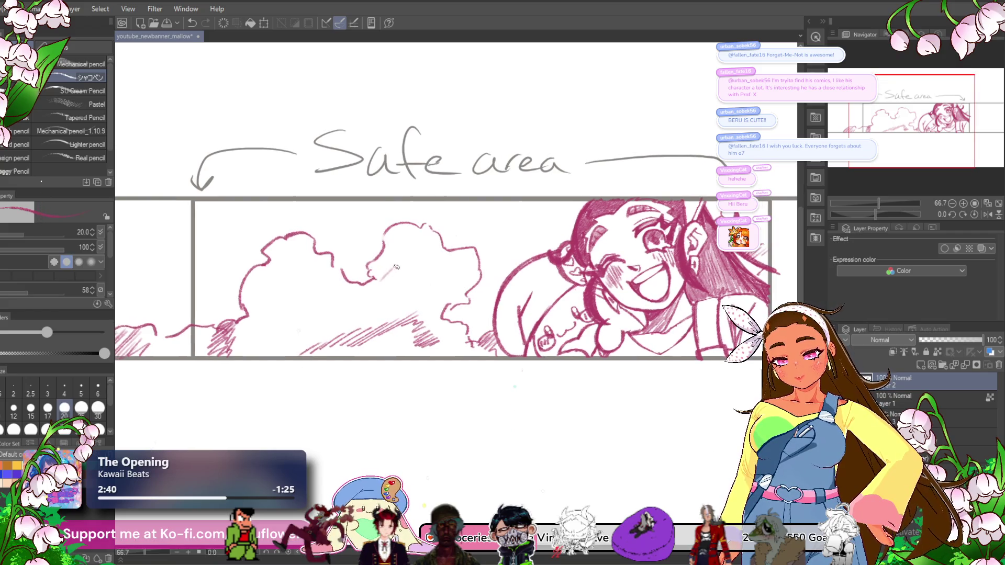
{"action": "left_click_drag", "start_coordinate": [480, 301], "coordinate": [518, 279]}
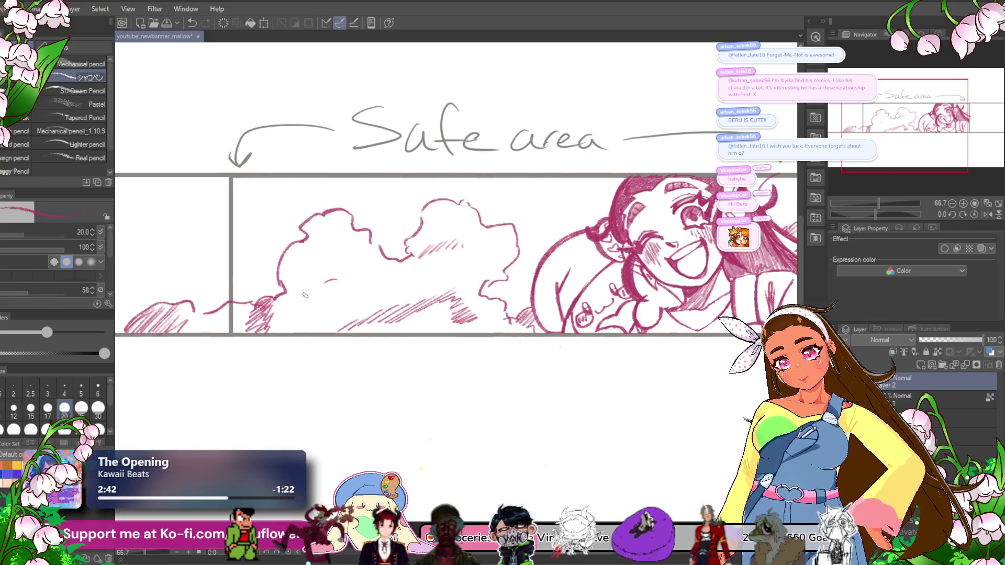
{"action": "scroll", "coordinate": [517, 279], "scroll_direction": "down", "scroll_amount": 3}
{"action": "scroll", "coordinate": [517, 405], "scroll_direction": "up", "scroll_amount": 1}
{"action": "left_click_drag", "start_coordinate": [517, 405], "coordinate": [489, 395]}
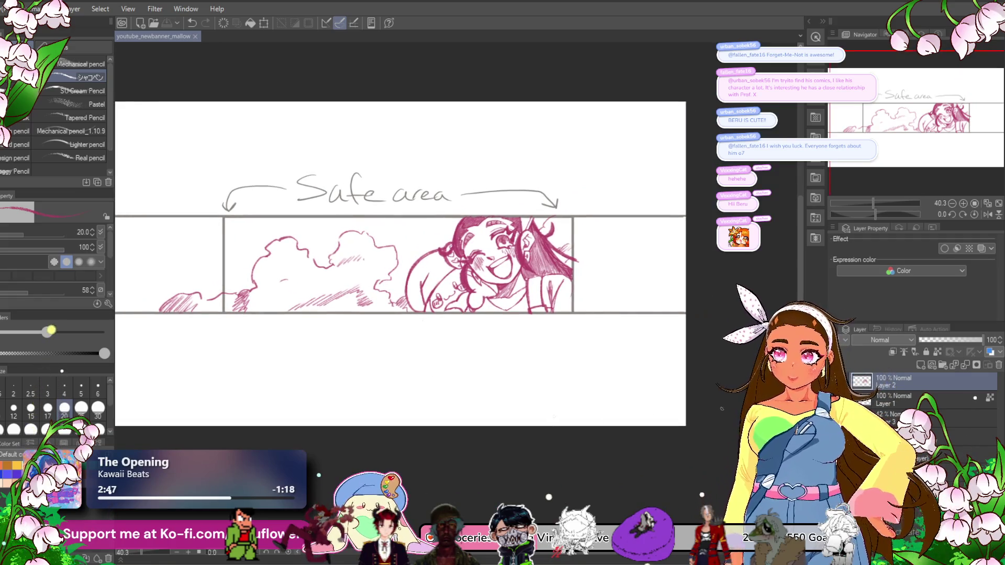